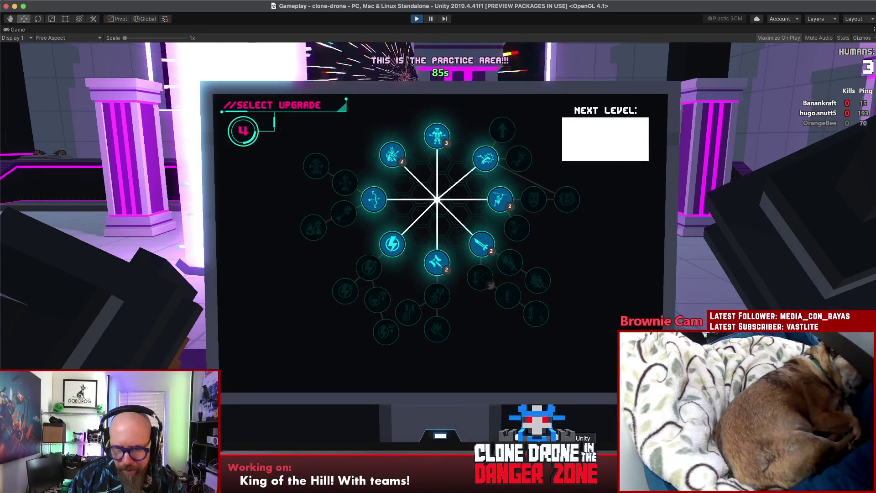
Bring the Steam Library window in front of the running Unity play session
{"action": "left_click", "coordinate": [285, 454]}
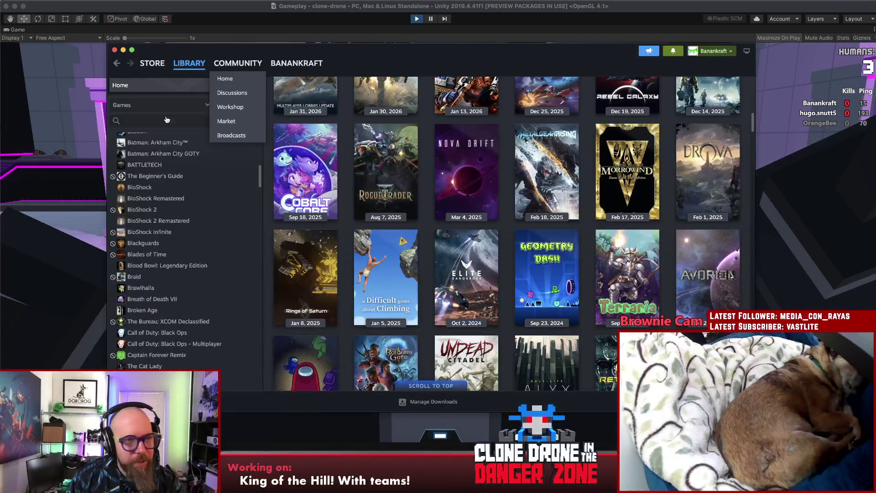
Open Clone Drone in the Danger Zone's properties at the Game Versions & Betas page
{"action": "scroll", "coordinate": [203, 221], "scroll_direction": "up", "scroll_amount": 10}
{"action": "right_click", "coordinate": [173, 192]}
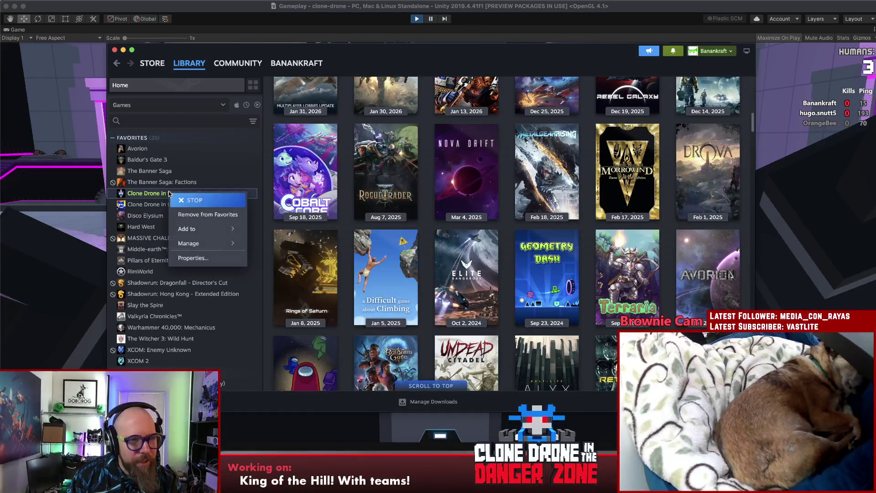
{"action": "left_click", "coordinate": [200, 257]}
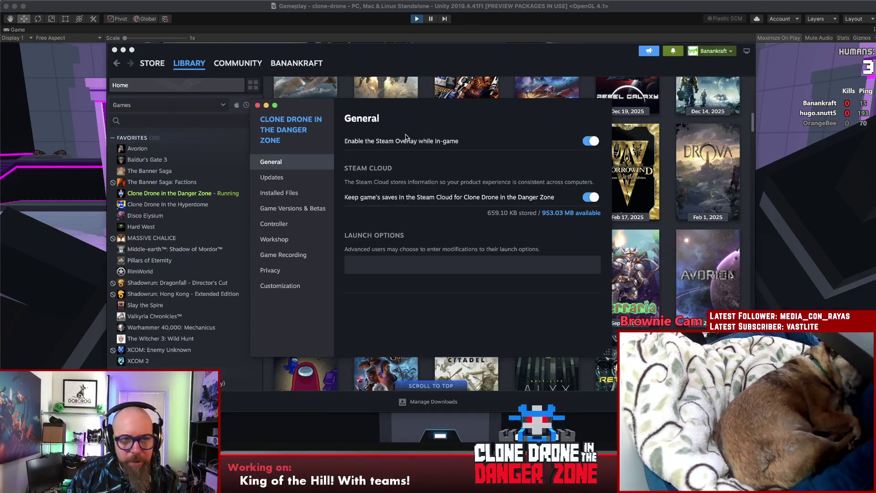
{"action": "left_click", "coordinate": [289, 210]}
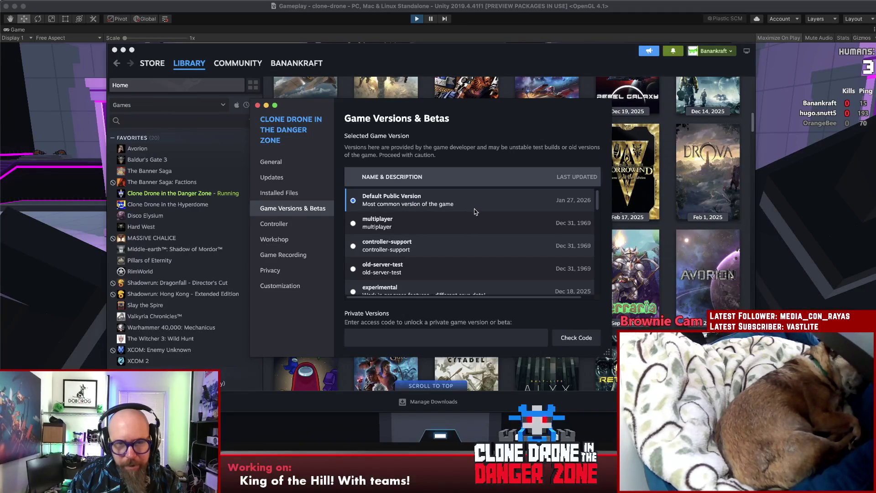
Browse the available beta branches, then close the game's properties window
{"action": "scroll", "coordinate": [475, 209], "scroll_direction": "down", "scroll_amount": 2}
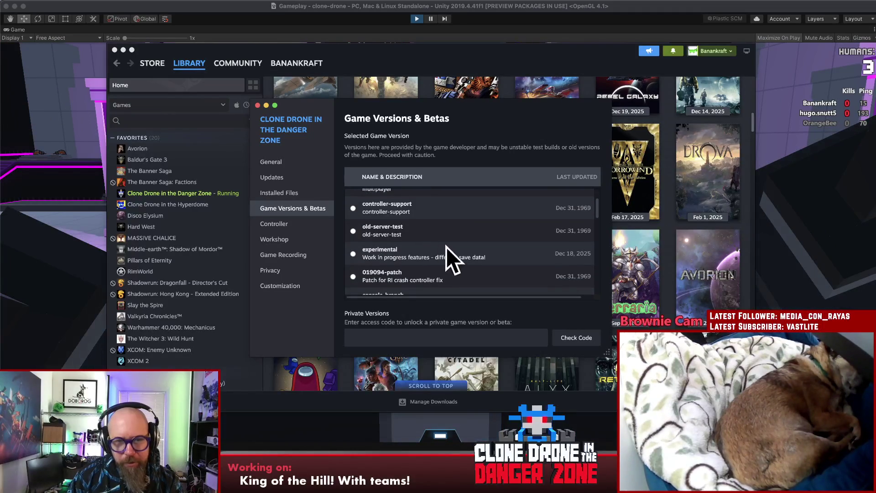
{"action": "scroll", "coordinate": [472, 266], "scroll_direction": "up", "scroll_amount": 2}
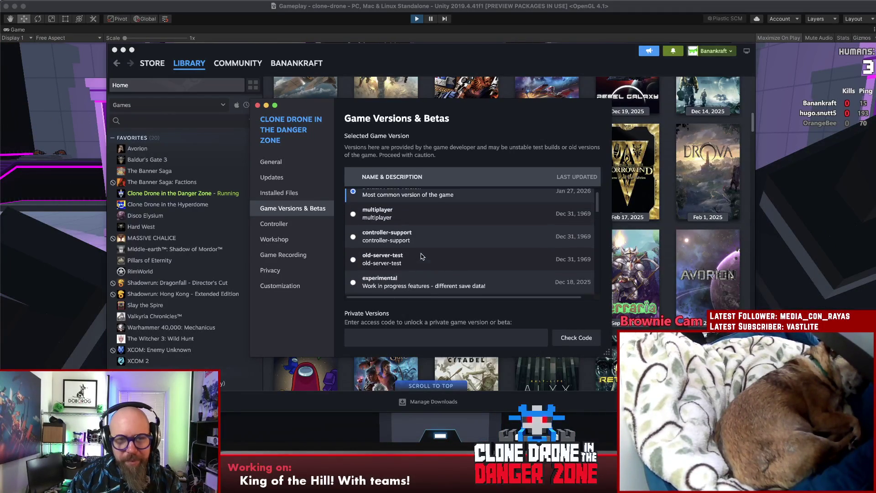
{"action": "scroll", "coordinate": [468, 239], "scroll_direction": "down", "scroll_amount": 8}
{"action": "scroll", "coordinate": [461, 224], "scroll_direction": "up", "scroll_amount": 8}
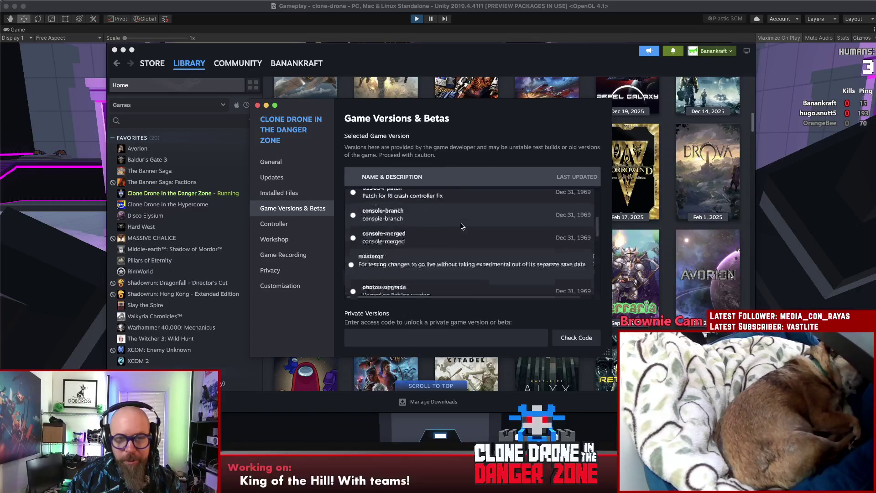
{"action": "mouse_move", "coordinate": [211, 74]}
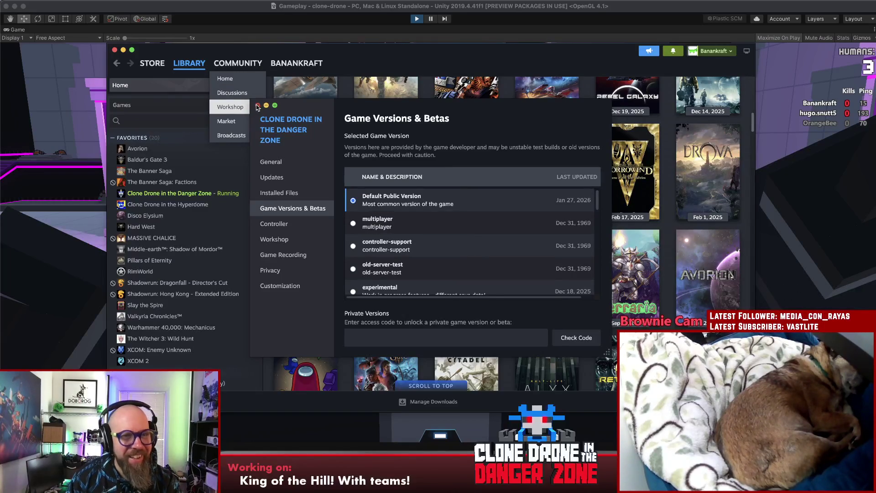
{"action": "left_click", "coordinate": [257, 106]}
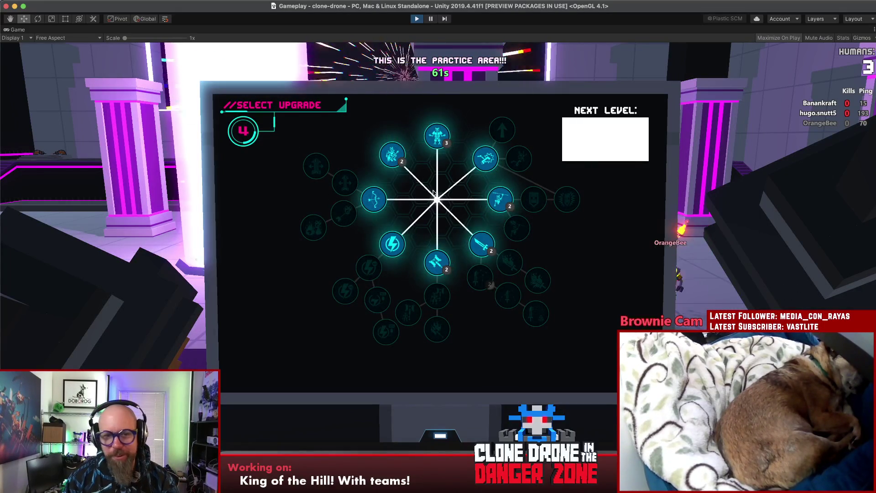
Buy the Energy Capacity and Hammer upgrades and leave the upgrade screen
{"action": "left_click", "coordinate": [392, 244]}
{"action": "double_click", "coordinate": [436, 262]}
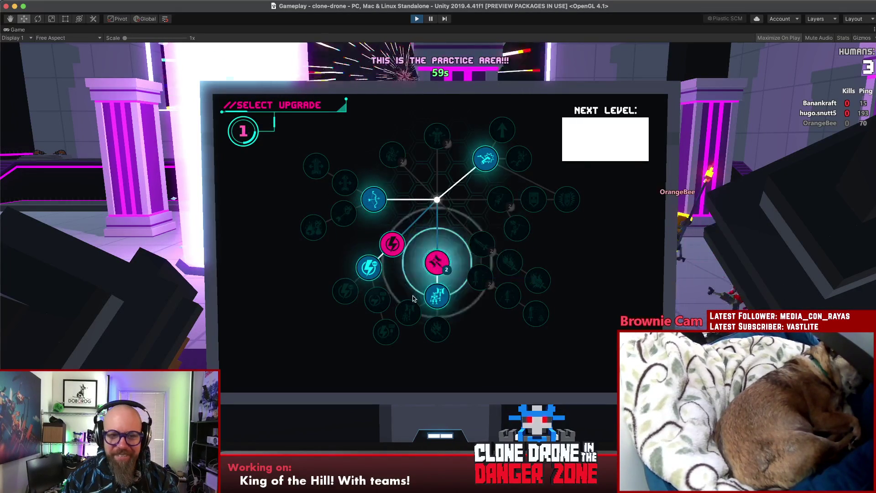
{"action": "left_click", "coordinate": [436, 295]}
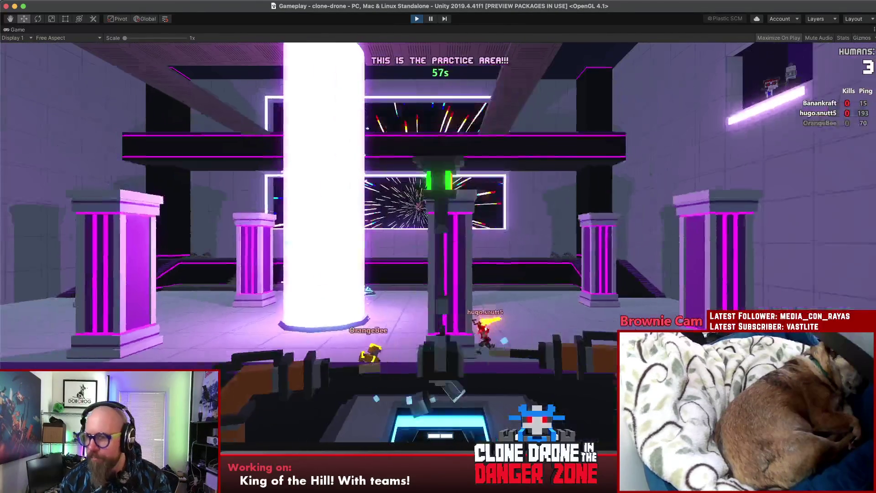
Equip a weapon, advance toward the glowing beam, pause and resume, then attack the robot ahead
{"action": "key", "text": "3"}
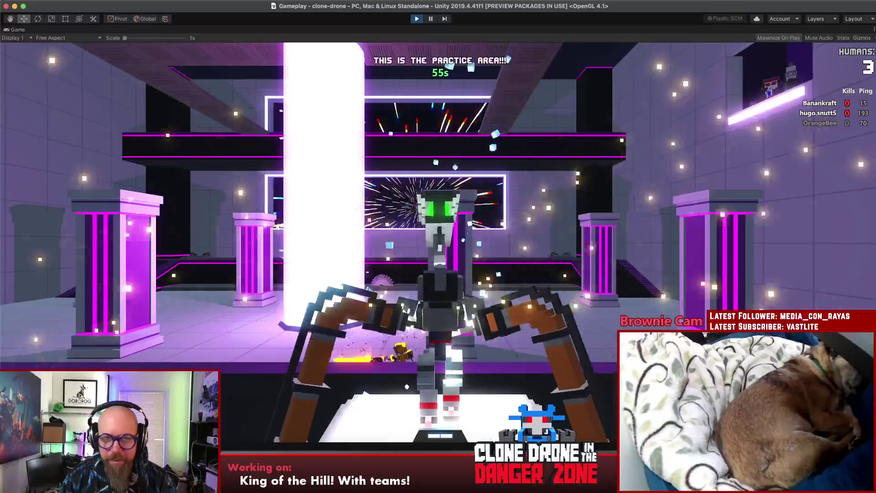
{"action": "key", "text": "w"}
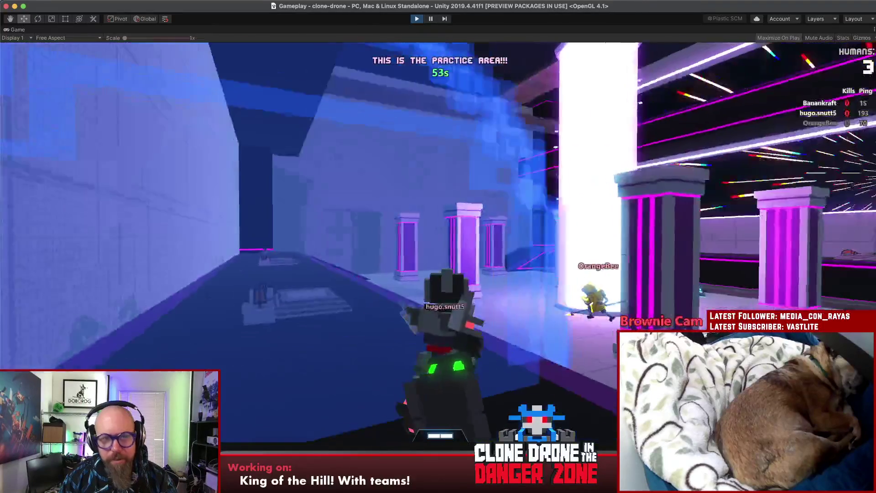
{"action": "key", "text": "w"}
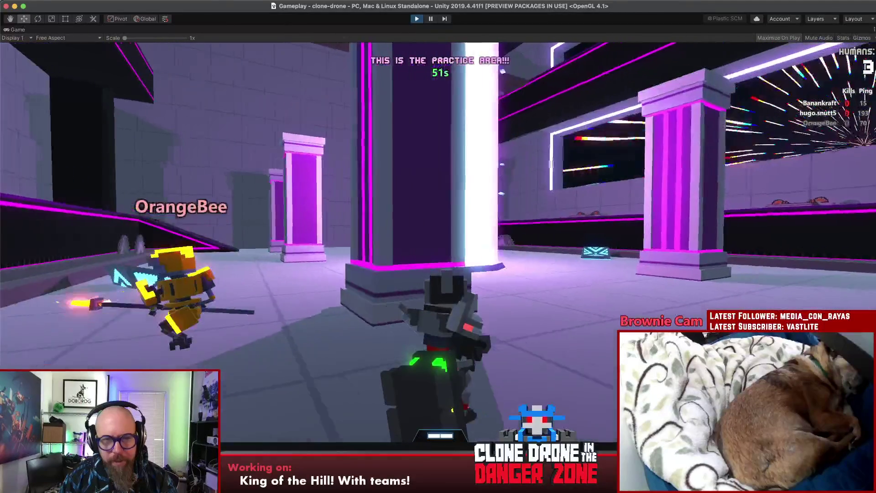
{"action": "key", "text": "w"}
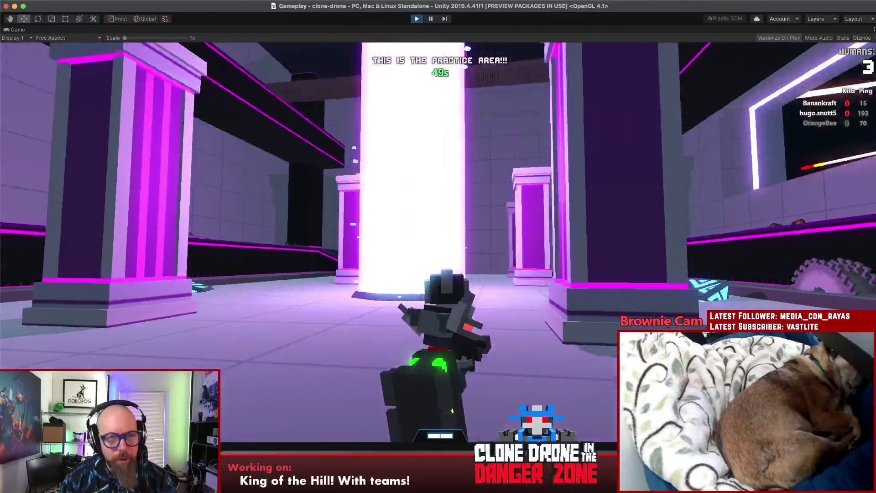
{"action": "key", "text": "Escape"}
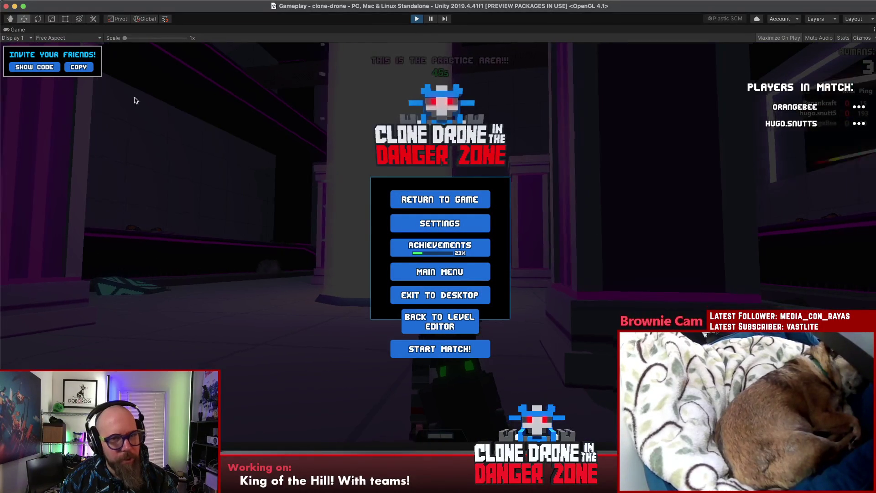
{"action": "key", "text": "Escape"}
{"action": "key", "text": "Escape"}
{"action": "key", "text": "Escape"}
{"action": "key", "text": "Escape"}
{"action": "key", "text": "Escape"}
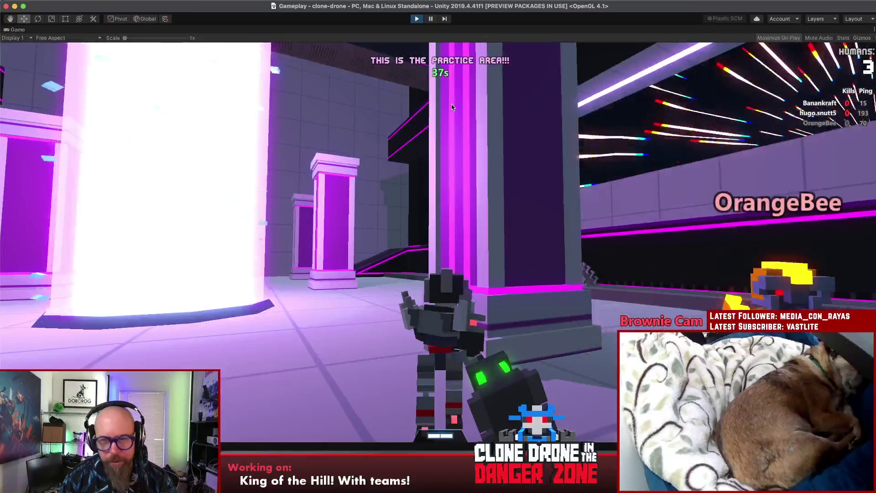
{"action": "left_click", "coordinate": [469, 172]}
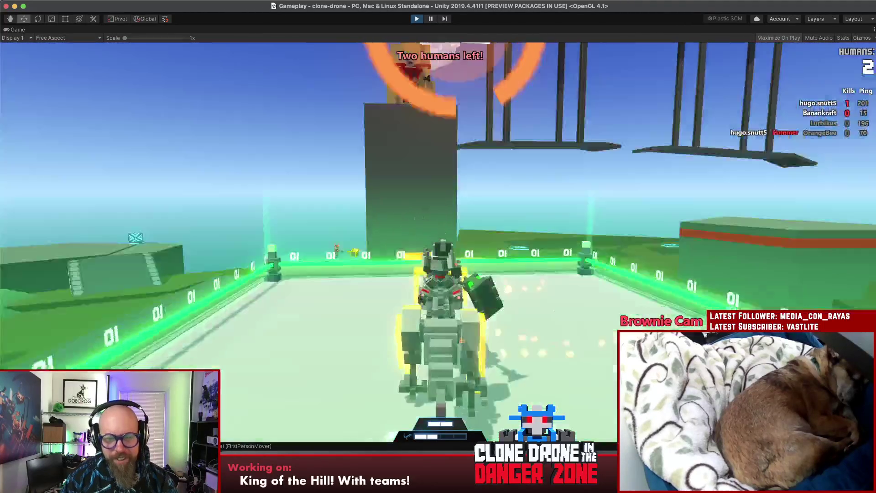
Send a 'Well done!' emote with the T key after the round
{"action": "key", "text": "t"}
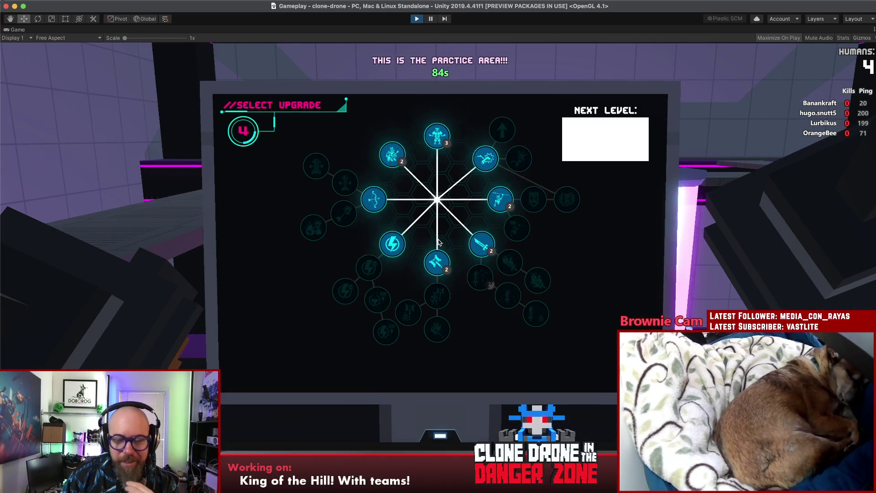
Bring the Sublime Text King of the Hill notes to the front
{"action": "left_click", "coordinate": [448, 454]}
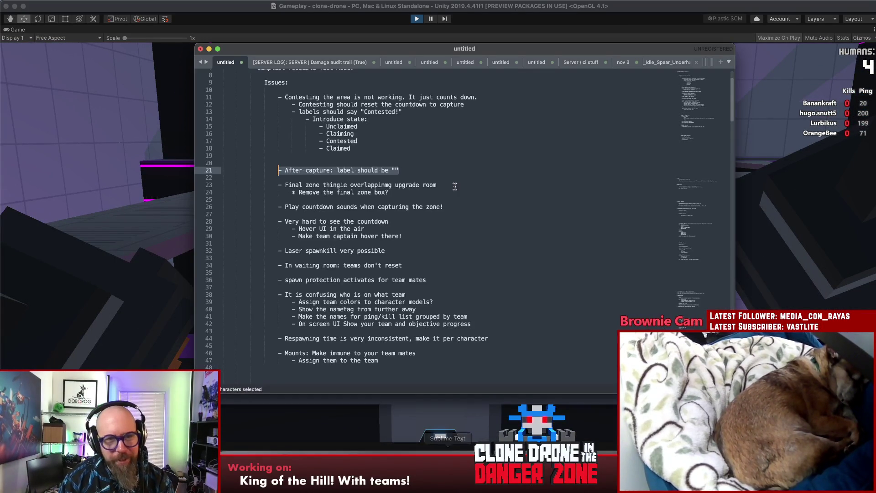
Add a '- somewhere on the side of it??' sub-item after the final zone note
{"action": "left_click", "coordinate": [433, 158]}
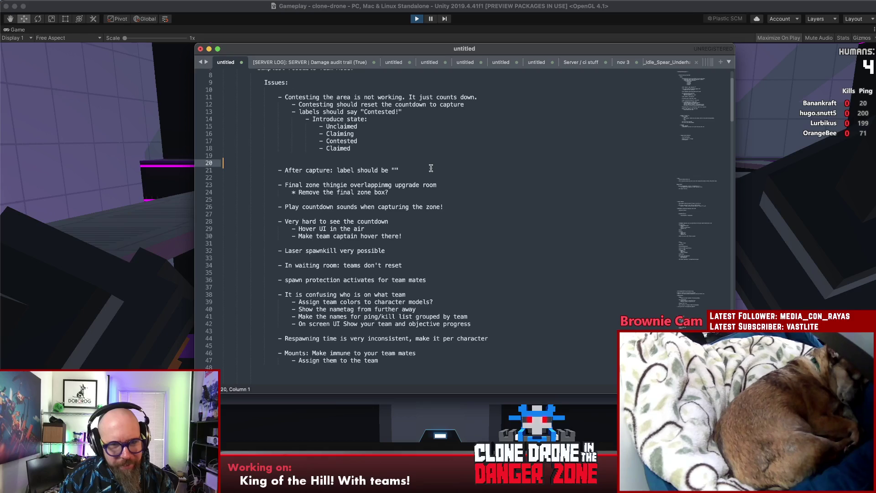
{"action": "left_click_drag", "start_coordinate": [418, 193], "coordinate": [238, 184]}
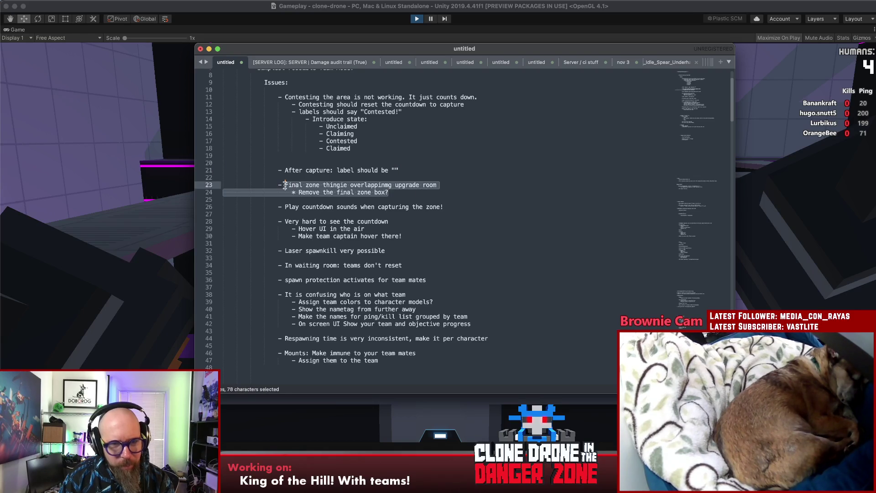
{"action": "left_click_drag", "start_coordinate": [388, 192], "coordinate": [384, 192]}
{"action": "key", "text": "Return"}
{"action": "key", "text": "Return"}
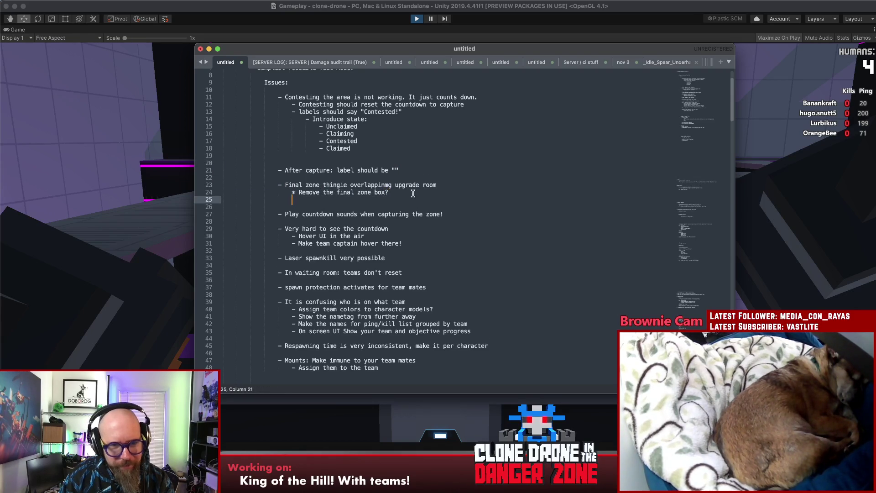
{"action": "type", "text": "- Countdown"}
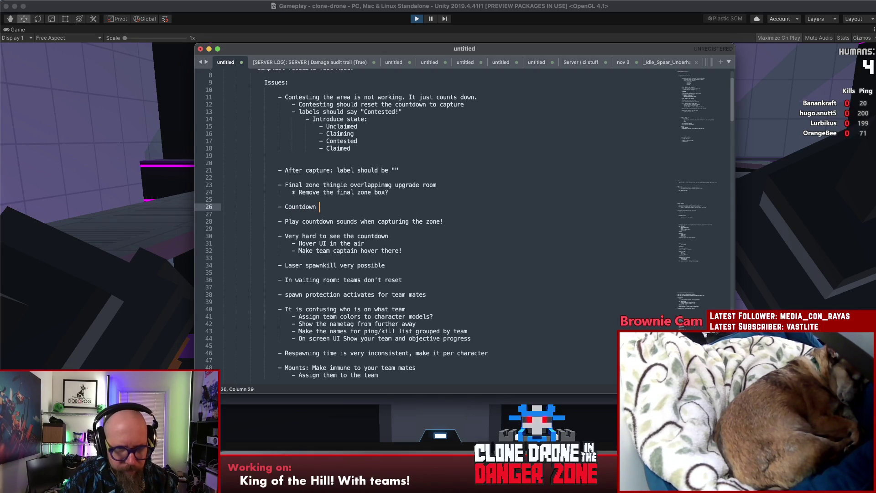
{"action": "type", "text": "some"}
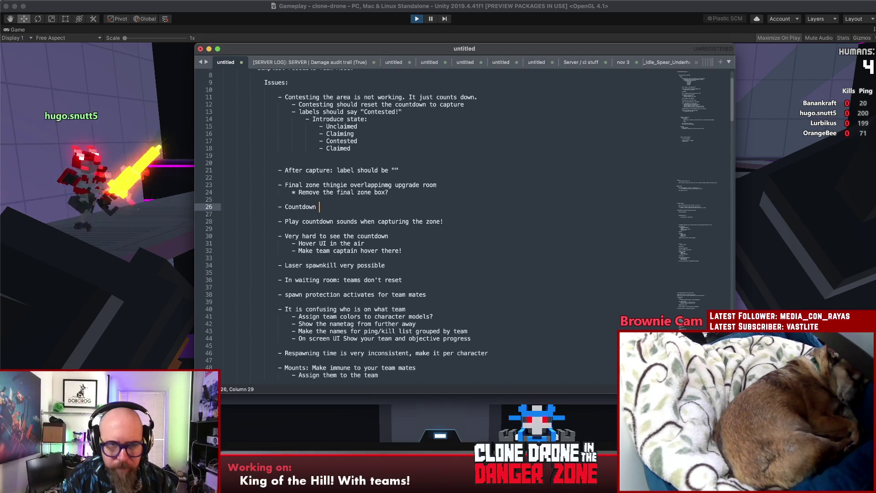
{"action": "type", "text": "where on th"}
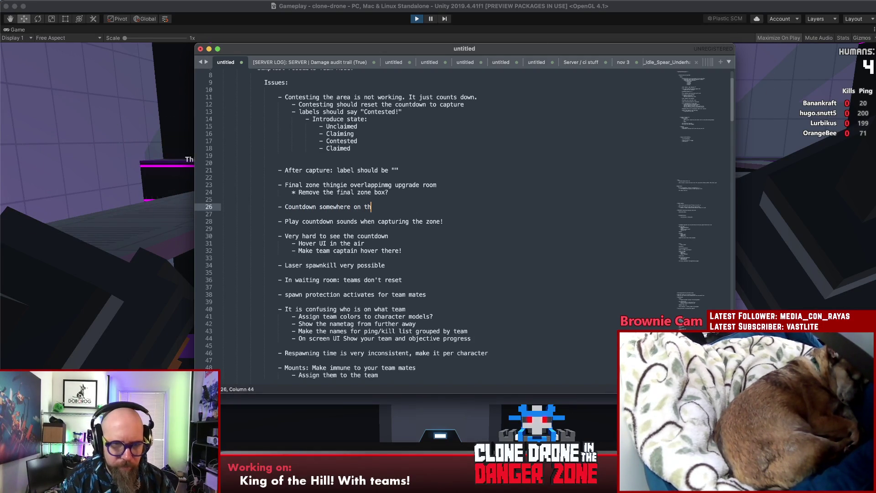
{"action": "type", "text": "e side of it??"}
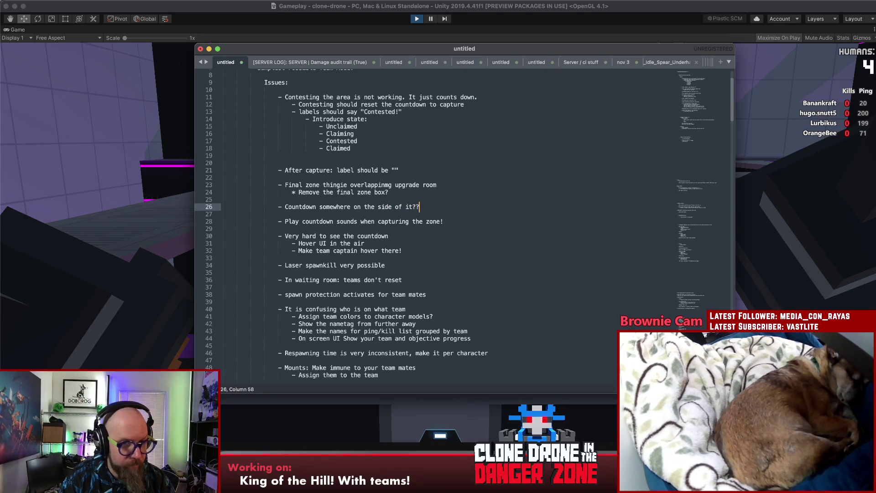
Delete the 'Hover UI in the air' line, undoing the accidental extra deletions
{"action": "left_click", "coordinate": [495, 192]}
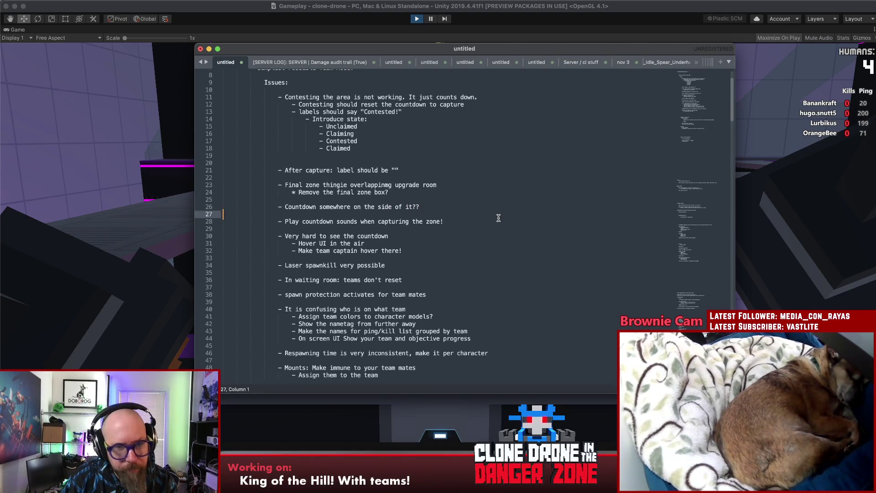
{"action": "left_click", "coordinate": [499, 219]}
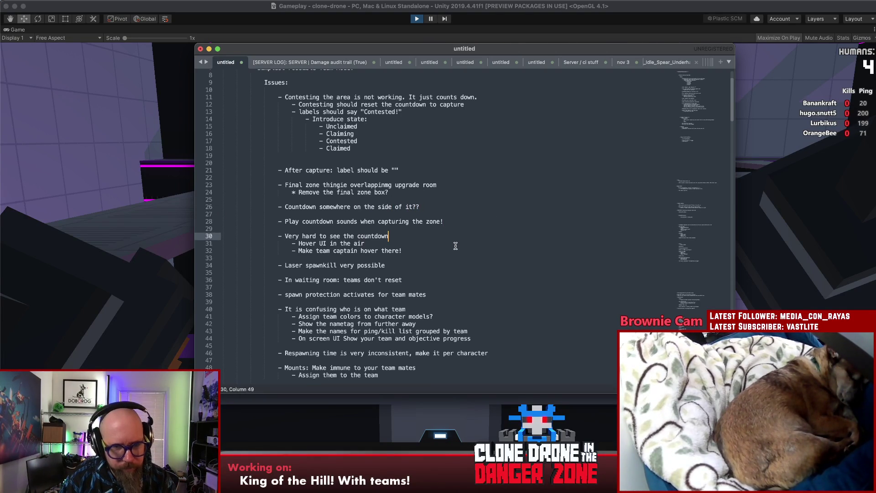
{"action": "left_click_drag", "start_coordinate": [384, 245], "coordinate": [154, 240]}
{"action": "key", "text": "BackSpace"}
{"action": "key", "text": "BackSpace"}
{"action": "left_click_drag", "start_coordinate": [395, 235], "coordinate": [279, 236]}
{"action": "key", "text": "BackSpace"}
{"action": "key", "text": "Delete"}
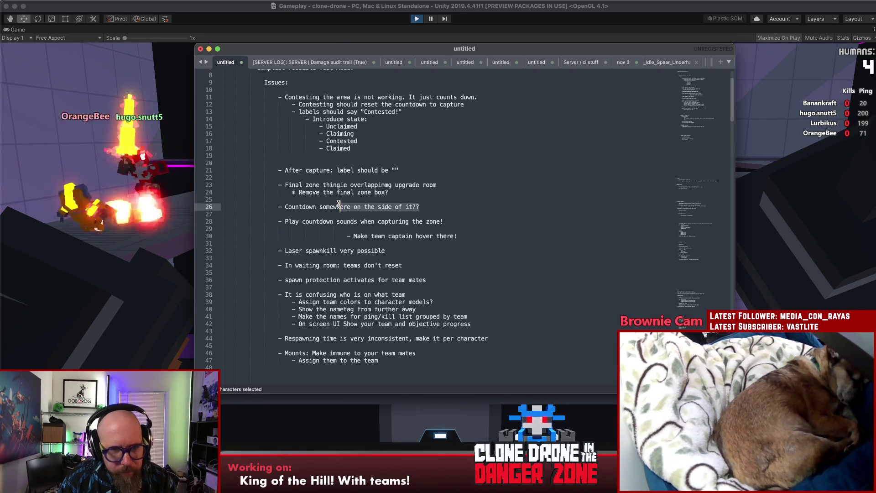
{"action": "key", "text": "ctrl+z"}
{"action": "key", "text": "ctrl+z"}
{"action": "key", "text": "ctrl+z"}
{"action": "key", "text": "BackSpace"}
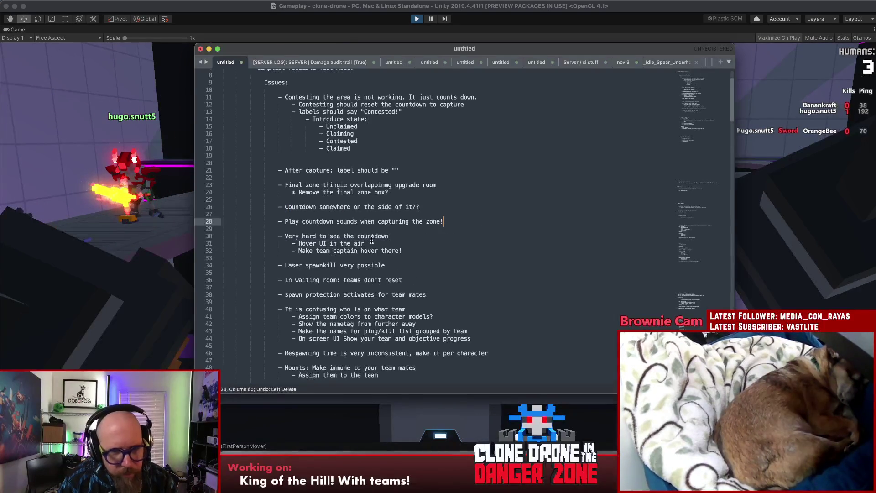
Cut the countdown note from line 26, remove the blank lines, and select lines 23–24
{"action": "left_click_drag", "start_coordinate": [457, 211], "coordinate": [277, 208]}
{"action": "key", "text": "super+x"}
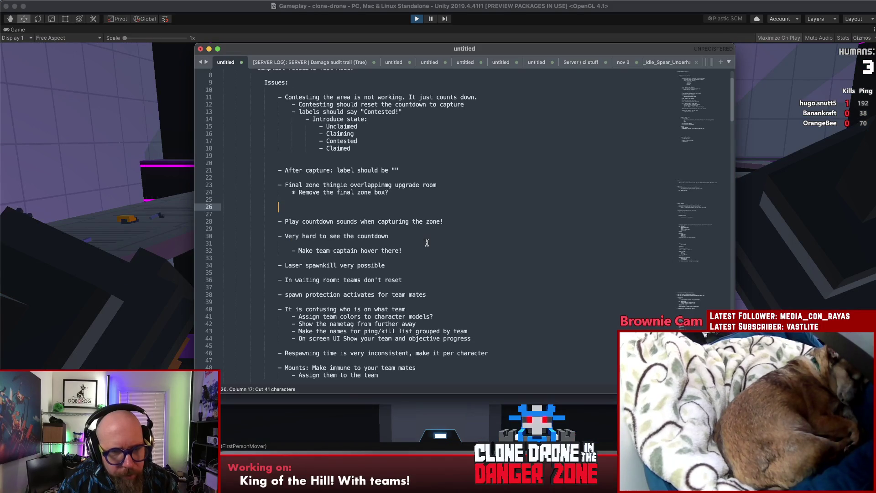
{"action": "left_click", "coordinate": [395, 206]}
{"action": "key", "text": "Delete"}
{"action": "key", "text": "Delete"}
{"action": "key", "text": "Delete"}
{"action": "key", "text": "Delete"}
{"action": "key", "text": "Delete"}
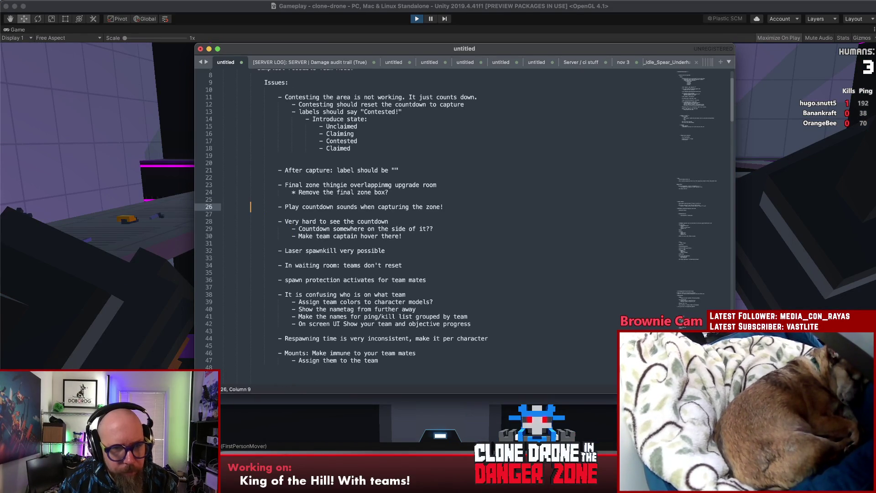
{"action": "left_click_drag", "start_coordinate": [400, 192], "coordinate": [262, 188]}
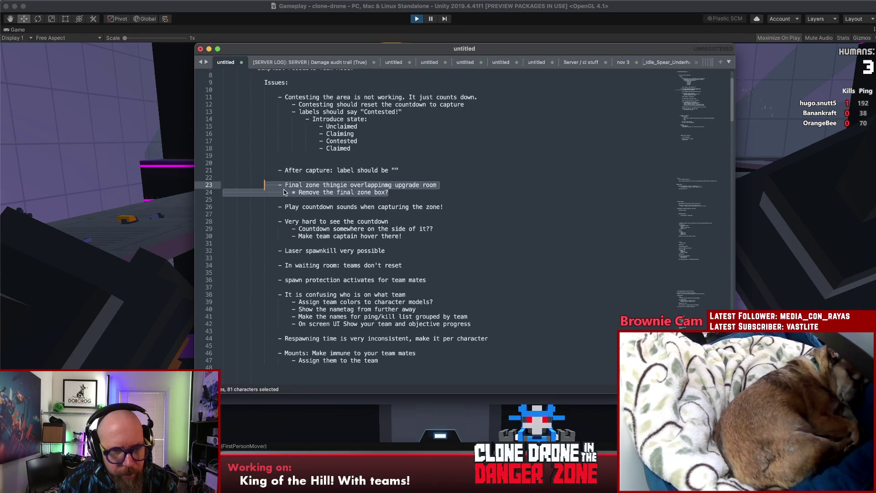
Insert blank lines after the countdown-reset note and the contesting issue
{"action": "left_click", "coordinate": [459, 177]}
{"action": "scroll", "coordinate": [456, 186], "scroll_direction": "up", "scroll_amount": 3}
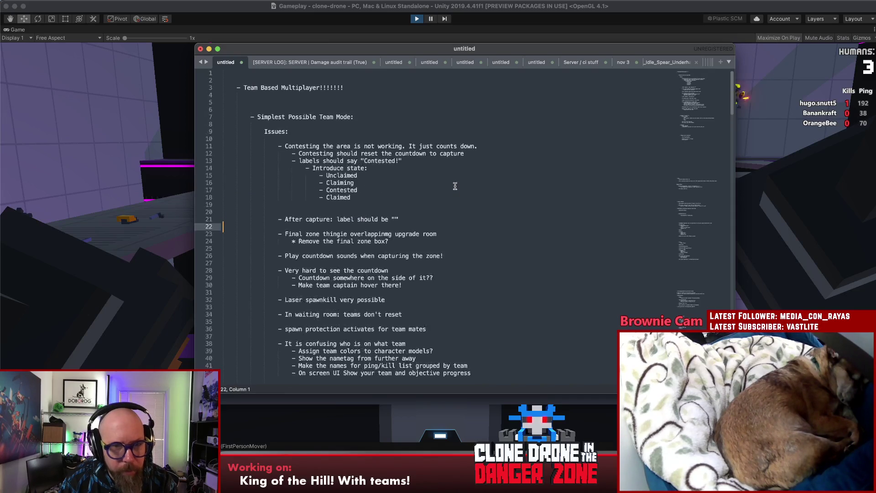
{"action": "left_click", "coordinate": [433, 159]}
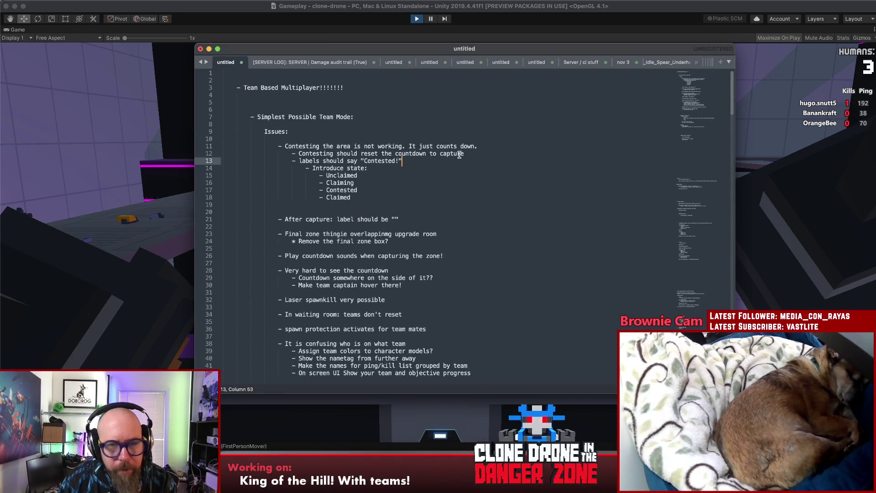
{"action": "left_click", "coordinate": [483, 153]}
{"action": "key", "text": "Return"}
{"action": "left_click", "coordinate": [492, 146]}
{"action": "key", "text": "Return"}
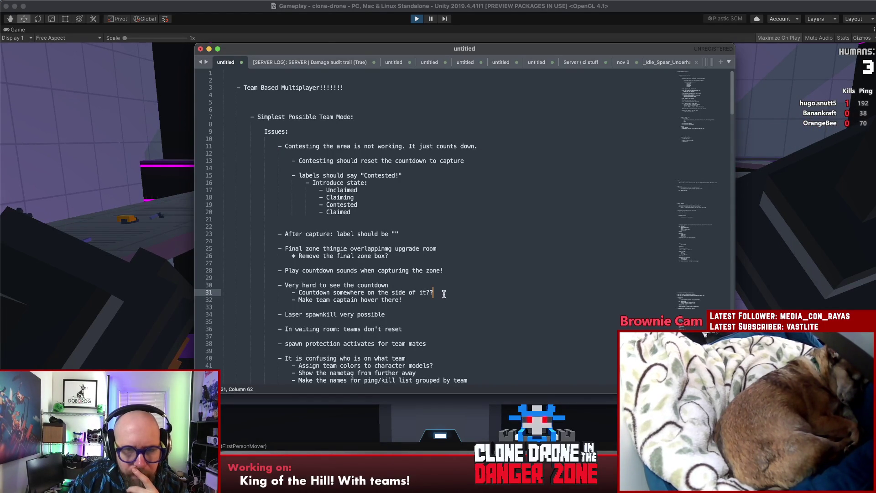
Delete the countdown-on-the-side note and its empty line 31
{"action": "scroll", "coordinate": [450, 295], "scroll_direction": "down", "scroll_amount": 5}
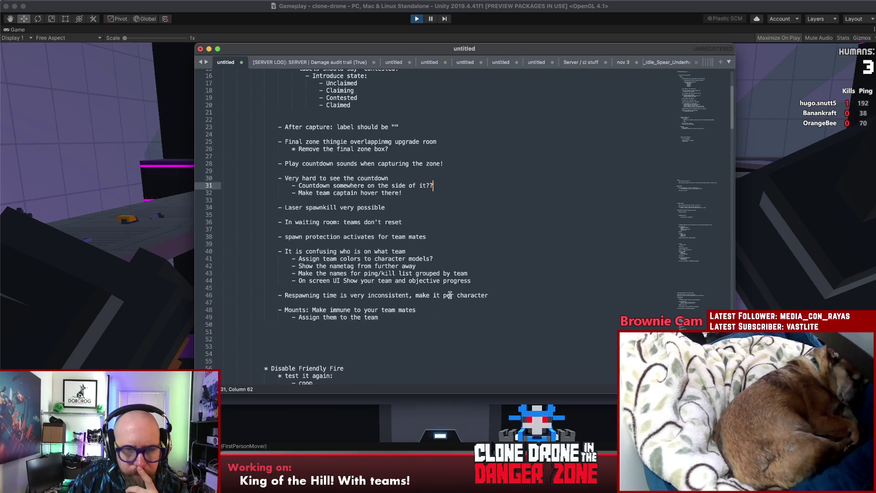
{"action": "scroll", "coordinate": [449, 295], "scroll_direction": "up", "scroll_amount": 3}
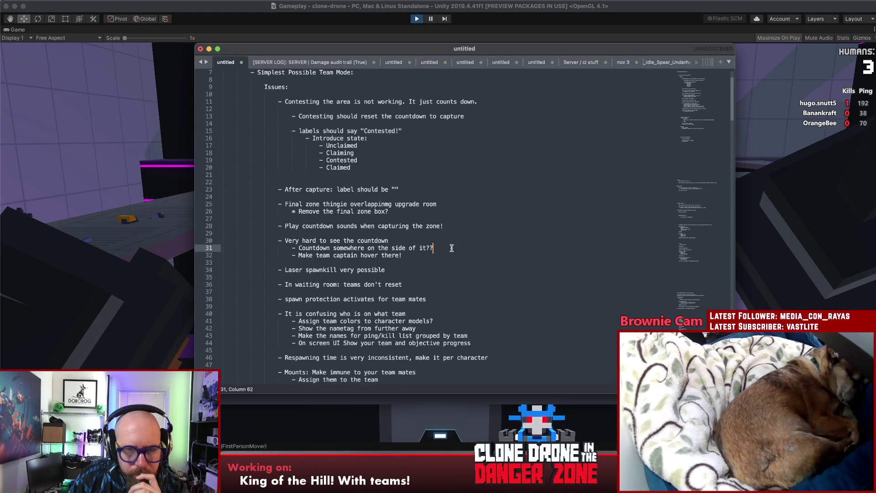
{"action": "left_click_drag", "start_coordinate": [225, 253], "coordinate": [250, 247]}
{"action": "key", "text": "BackSpace"}
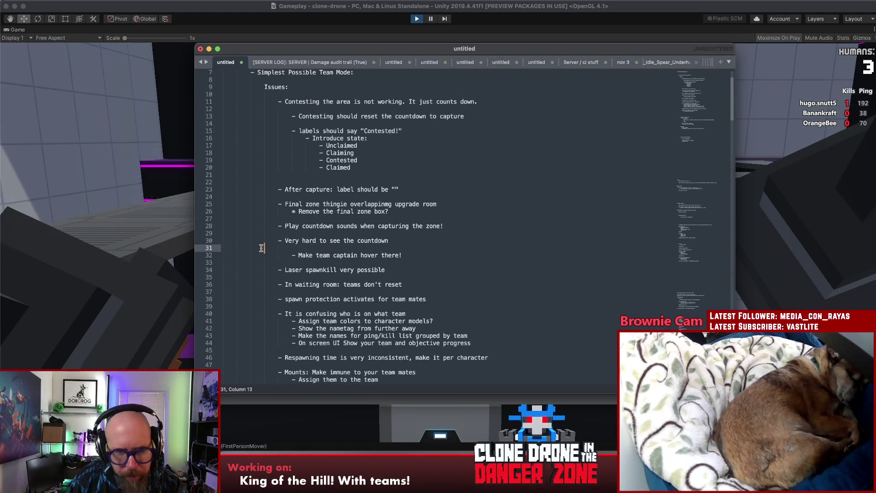
{"action": "key", "text": "ctrl+shift+k"}
{"action": "left_click", "coordinate": [417, 248]}
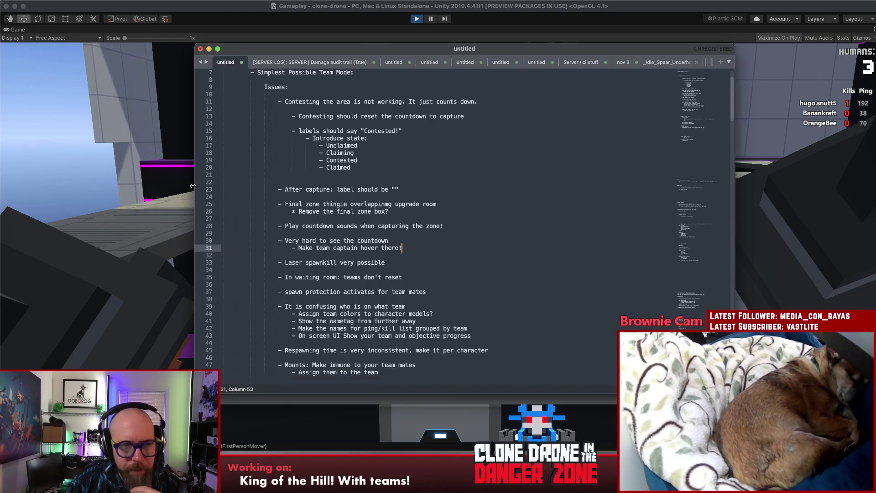
Pick the Hammer Size upgrade in the game, then open the pause menu
{"action": "key", "text": "super+Tab"}
{"action": "left_click", "coordinate": [436, 262]}
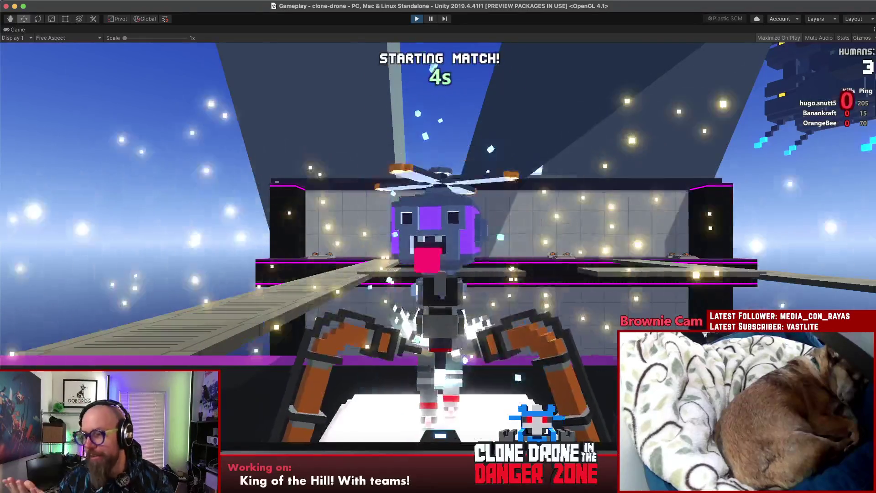
{"action": "key", "text": "Escape"}
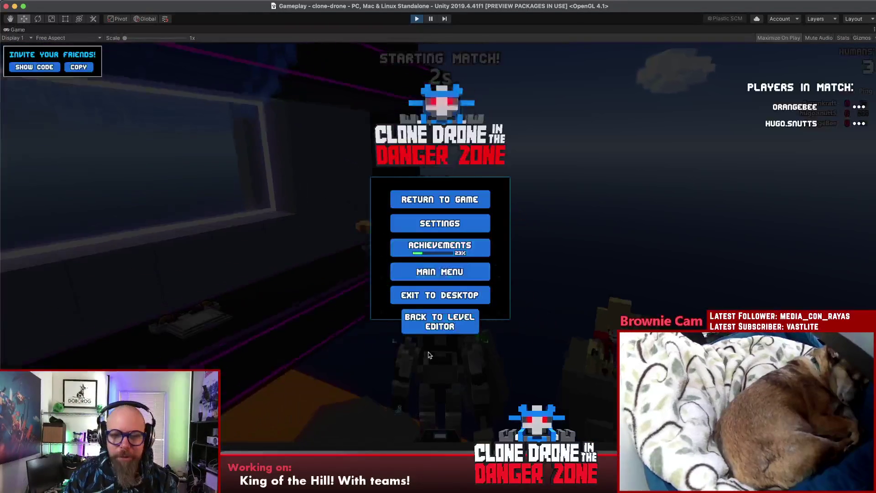
Start a '- Show who won!' item below the mounts note, then resume the match
{"action": "left_click", "coordinate": [448, 456]}
{"action": "scroll", "coordinate": [427, 348], "scroll_direction": "down", "scroll_amount": 3}
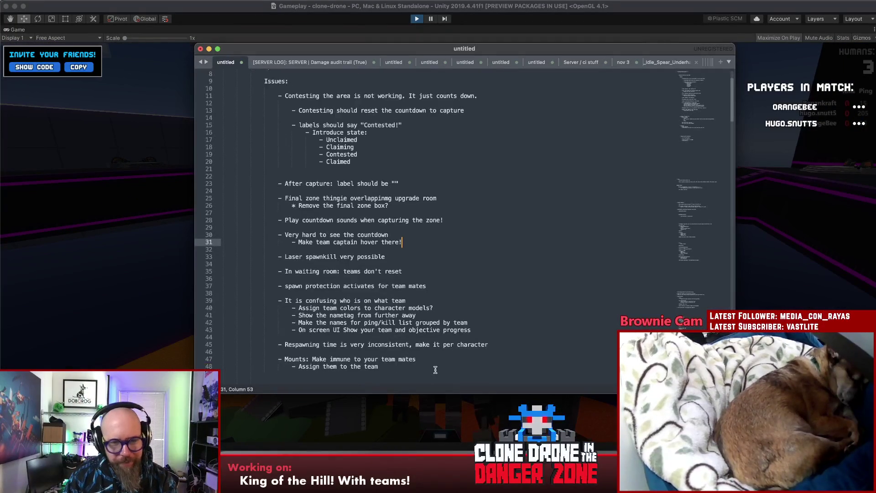
{"action": "key", "text": "Return"}
{"action": "key", "text": "Return"}
{"action": "type", "text": "- Show who won!"}
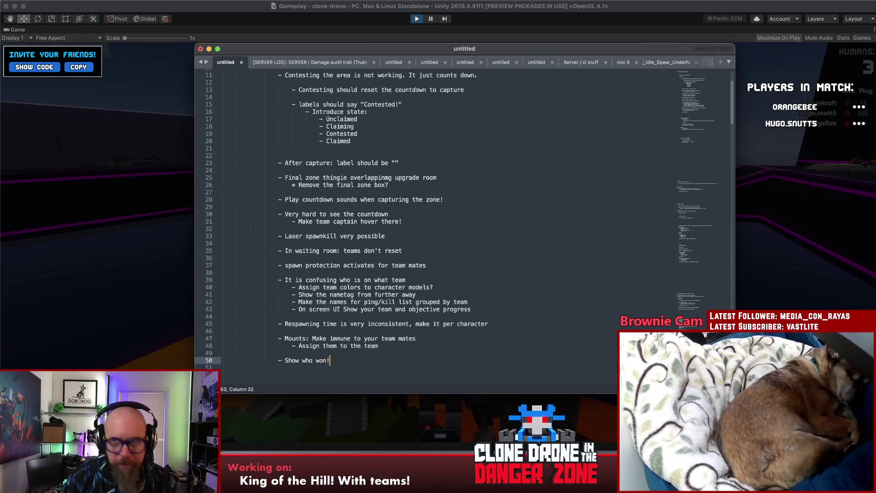
{"action": "key", "text": "super+Tab"}
{"action": "left_click", "coordinate": [439, 198]}
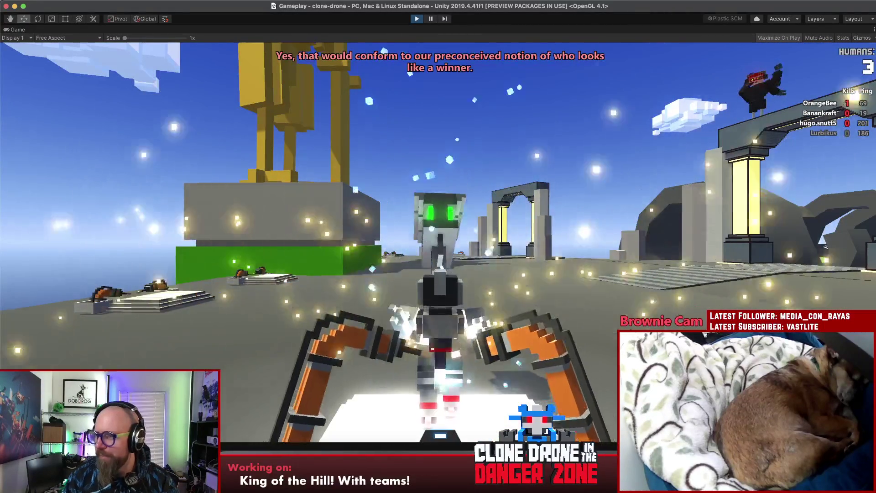
Drive the robot from spawn past the arches onto the platform, then open the pause menu
{"action": "key", "text": "w"}
{"action": "key", "text": "w"}
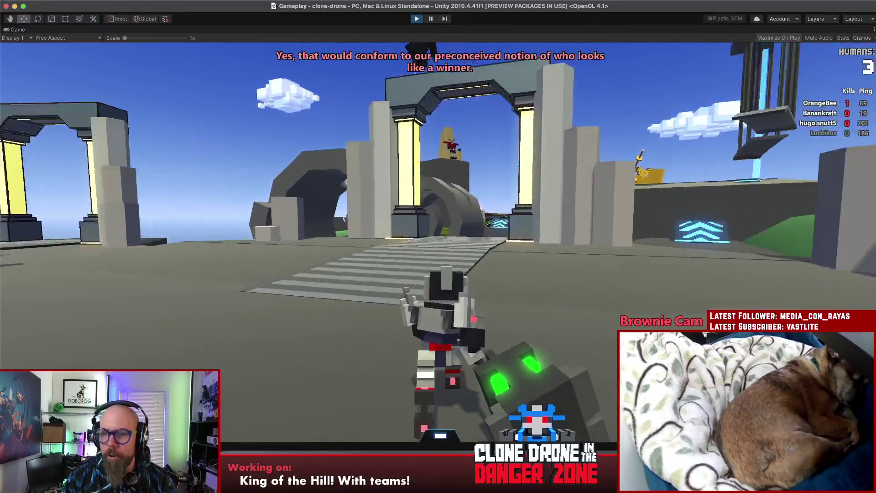
{"action": "key", "text": "w"}
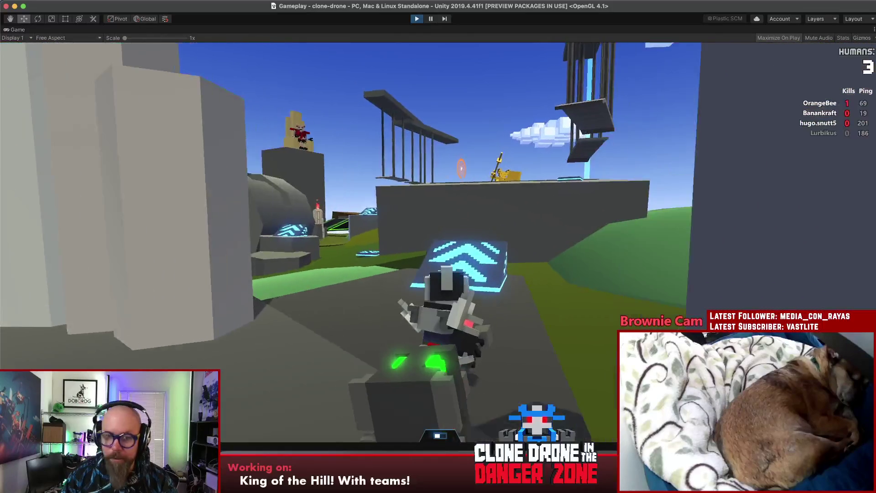
{"action": "key", "text": "w"}
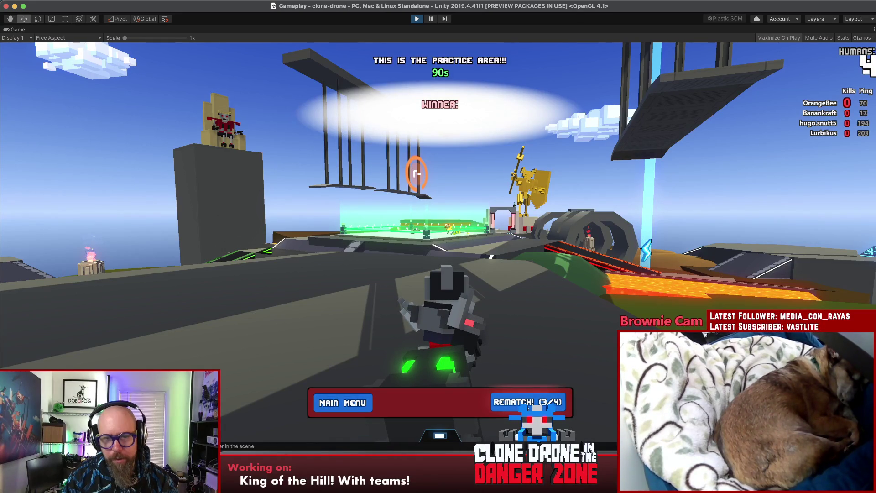
{"action": "key", "text": "Escape"}
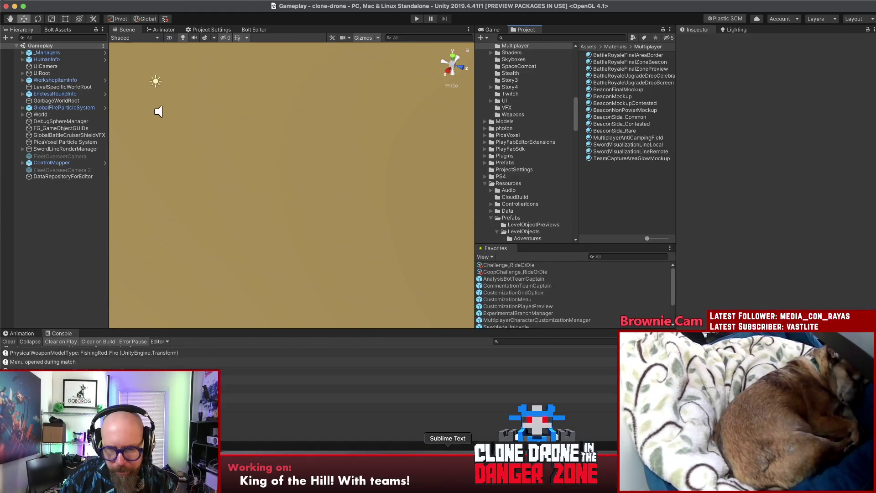
Bring up the notes and review the contesting notes on lines 11–20
{"action": "left_click", "coordinate": [447, 461]}
{"action": "scroll", "coordinate": [468, 254], "scroll_direction": "up", "scroll_amount": 3}
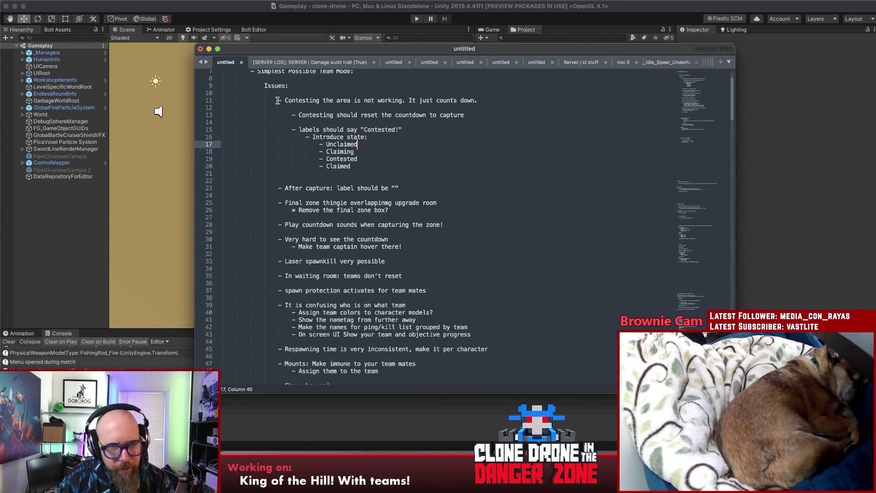
{"action": "left_click_drag", "start_coordinate": [277, 100], "coordinate": [414, 168]}
{"action": "left_click", "coordinate": [414, 168]}
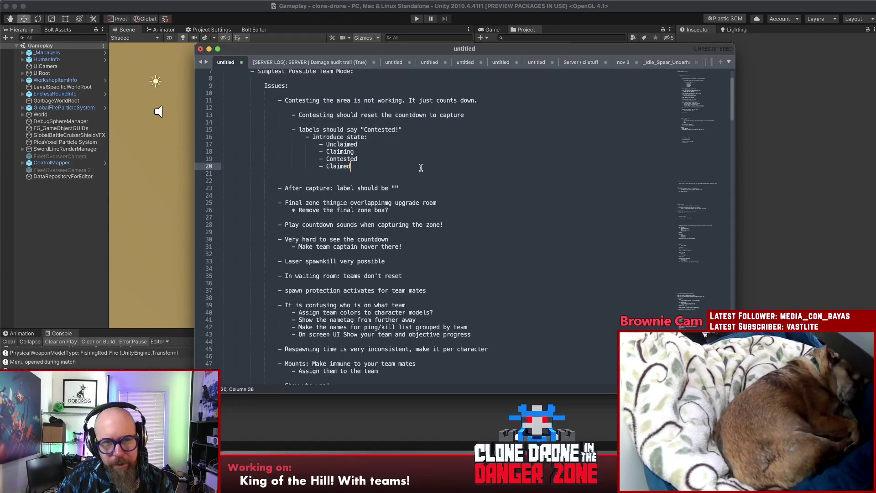
{"action": "scroll", "coordinate": [411, 164], "scroll_direction": "up", "scroll_amount": 2}
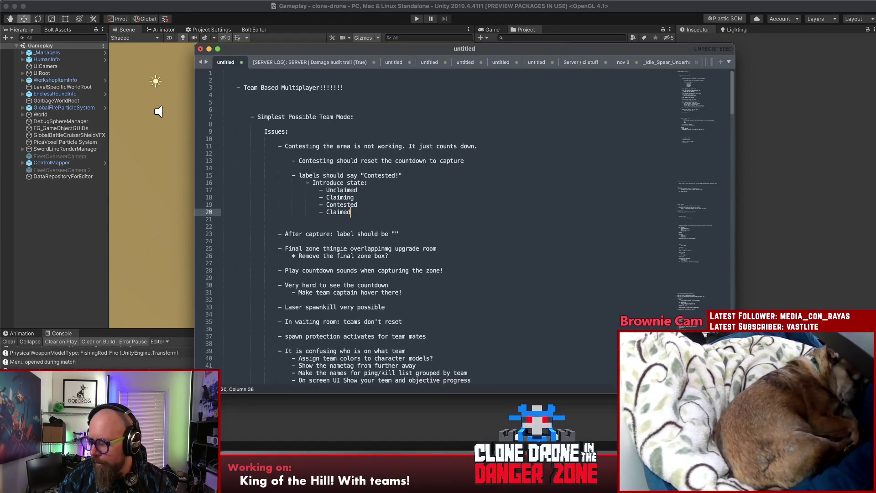
Return focus to the notes and move to the labels note and Contested state line
{"action": "key", "text": "super+Tab"}
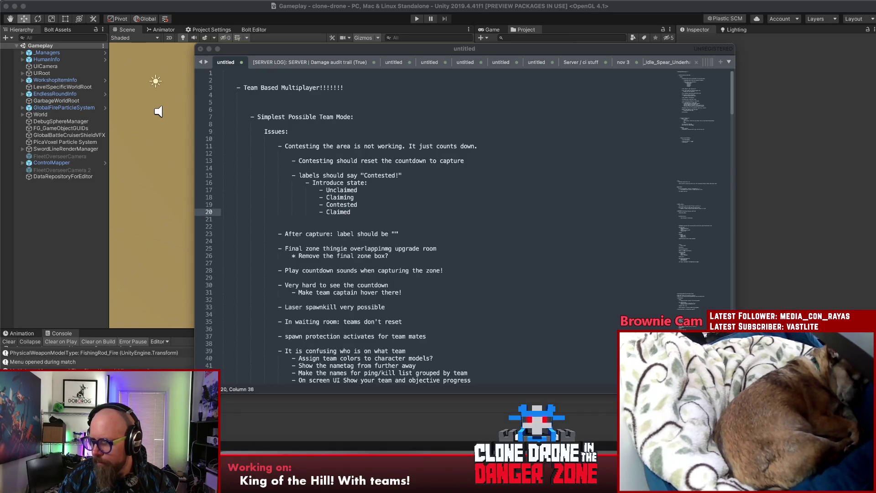
{"action": "left_click", "coordinate": [566, 278]}
{"action": "left_click", "coordinate": [438, 196]}
{"action": "left_click", "coordinate": [354, 175]}
{"action": "key", "text": "Up"}
{"action": "key", "text": "Up"}
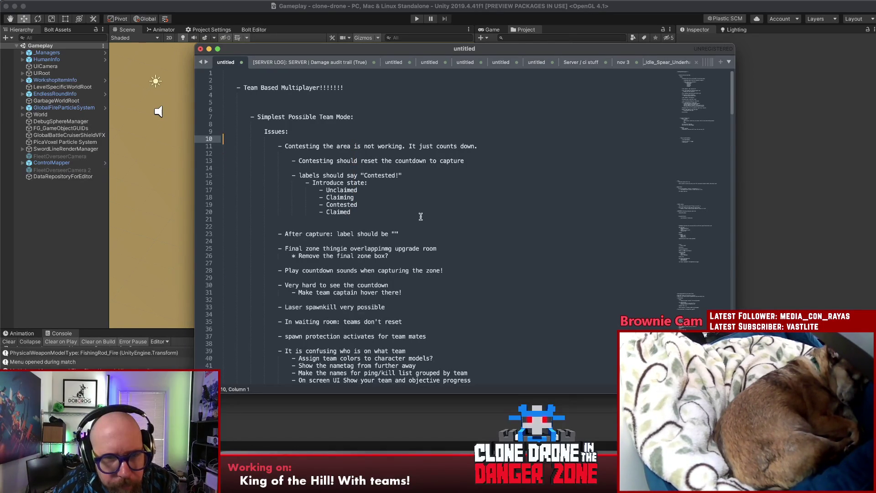
{"action": "key", "text": "Down"}
{"action": "key", "text": "Down"}
{"action": "key", "text": "Down"}
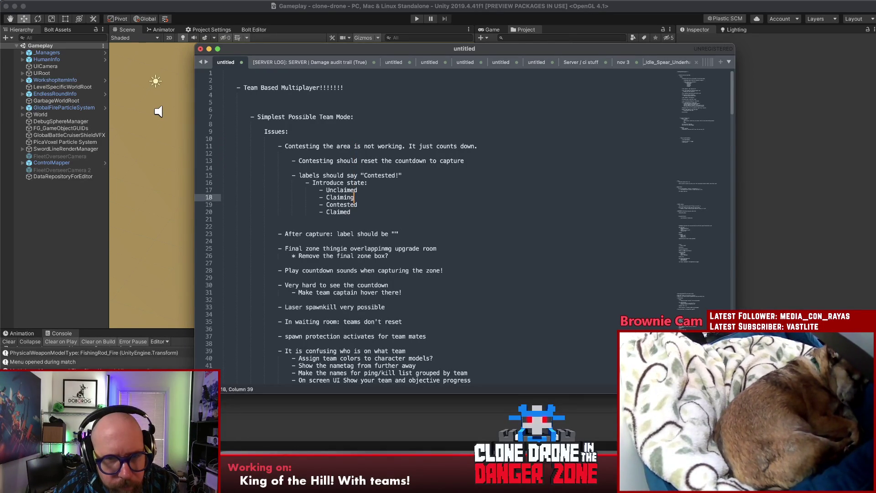
Check the countdown-reset note and Unclaimed state line, then switch to Rider's MovementRangePreview.cs
{"action": "mouse_move", "coordinate": [464, 161]}
{"action": "left_mouse_down"}
{"action": "mouse_move", "coordinate": [283, 158]}
{"action": "mouse_move", "coordinate": [296, 158]}
{"action": "left_mouse_up"}
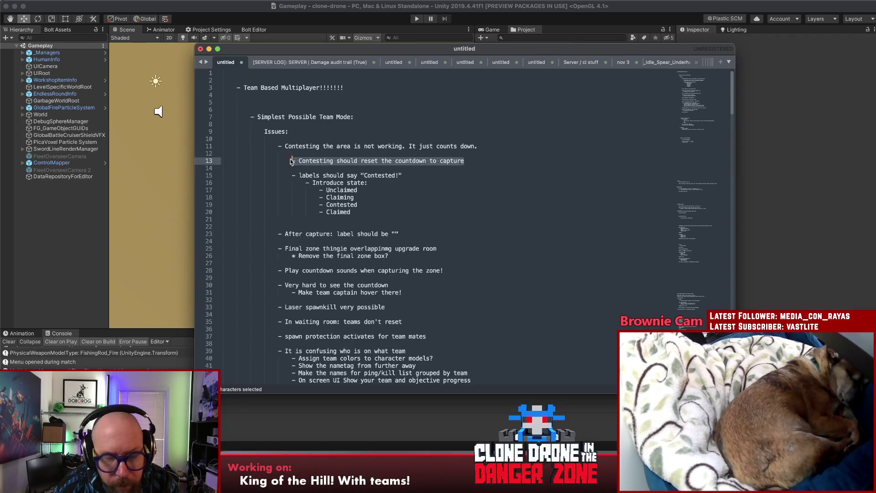
{"action": "left_click", "coordinate": [354, 176]}
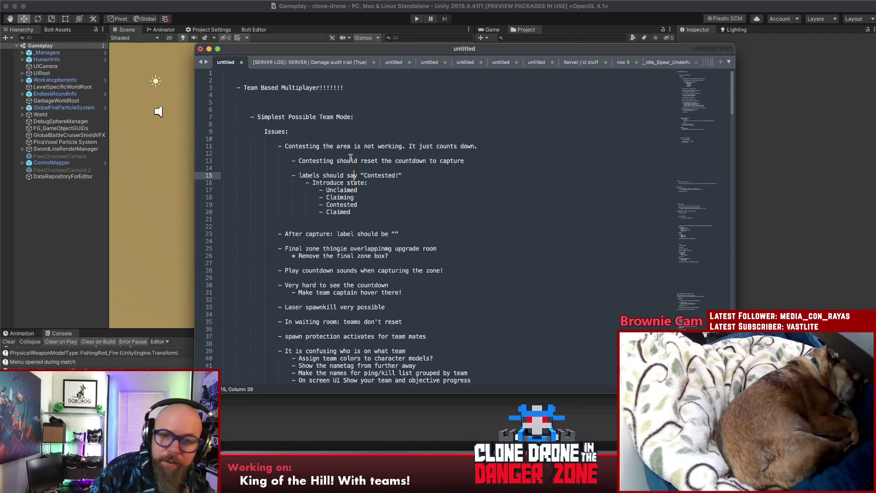
{"action": "left_click", "coordinate": [385, 185]}
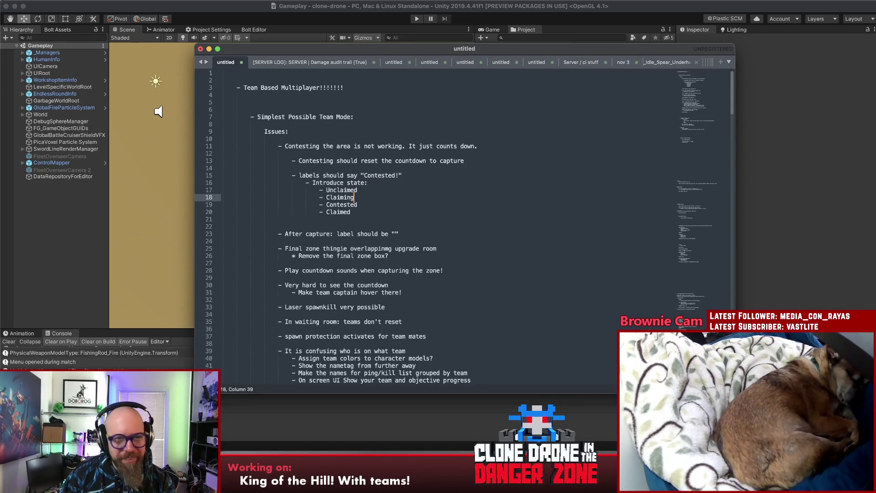
{"action": "left_click", "coordinate": [386, 186]}
{"action": "left_click_drag", "start_coordinate": [386, 187], "coordinate": [371, 183]}
{"action": "left_click", "coordinate": [305, 185]}
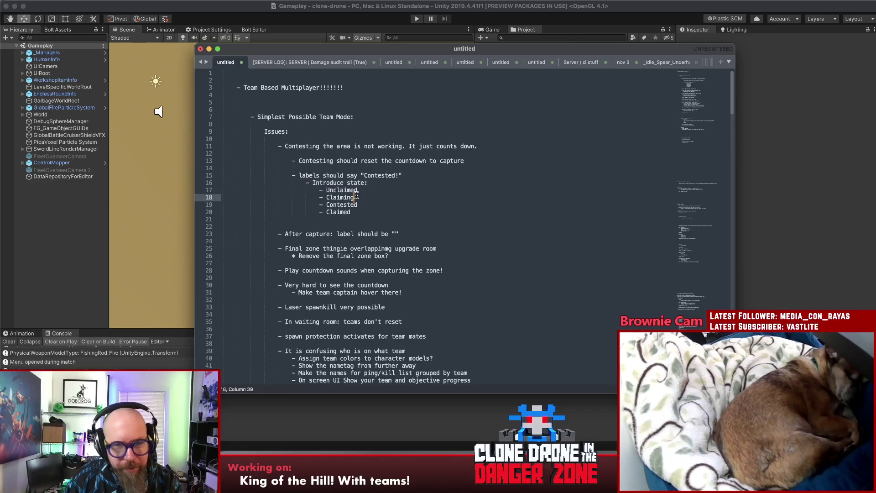
{"action": "key", "text": "super+Tab"}
{"action": "left_click", "coordinate": [442, 192]}
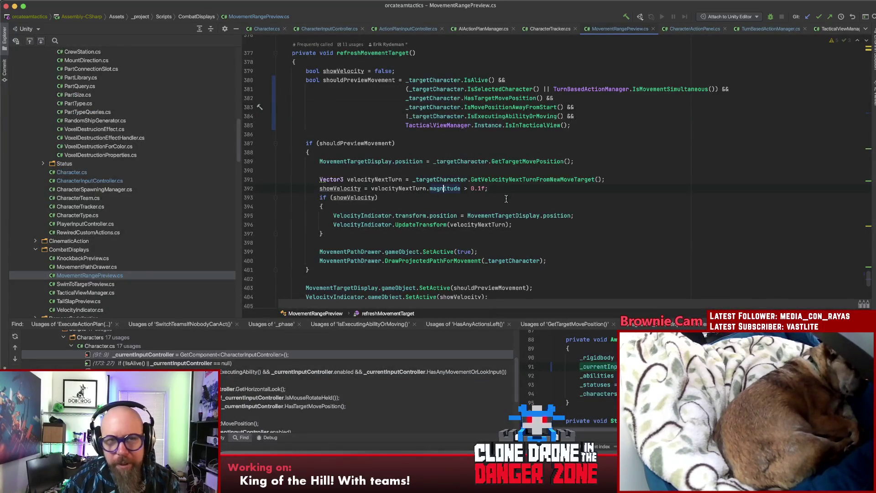
Open the clone-drone project from recent projects and check the enum through ObjectiveComplete=4
{"action": "left_click", "coordinate": [487, 143]}
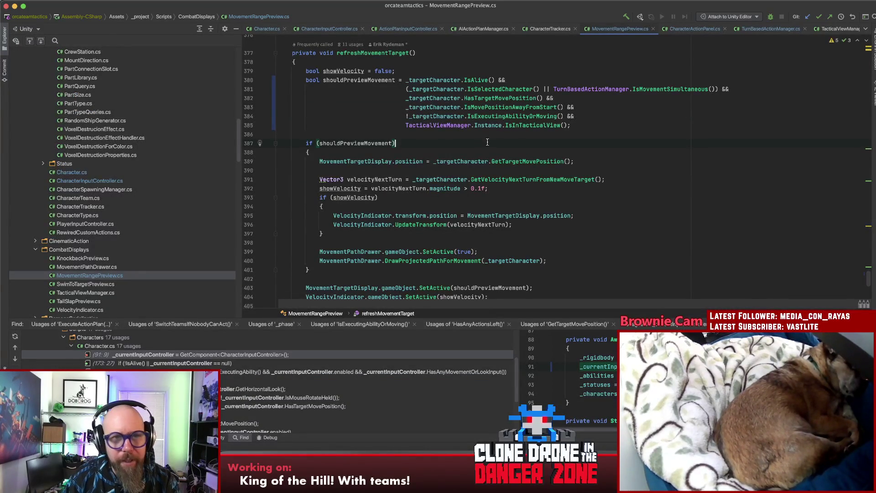
{"action": "left_click", "coordinate": [80, 6]}
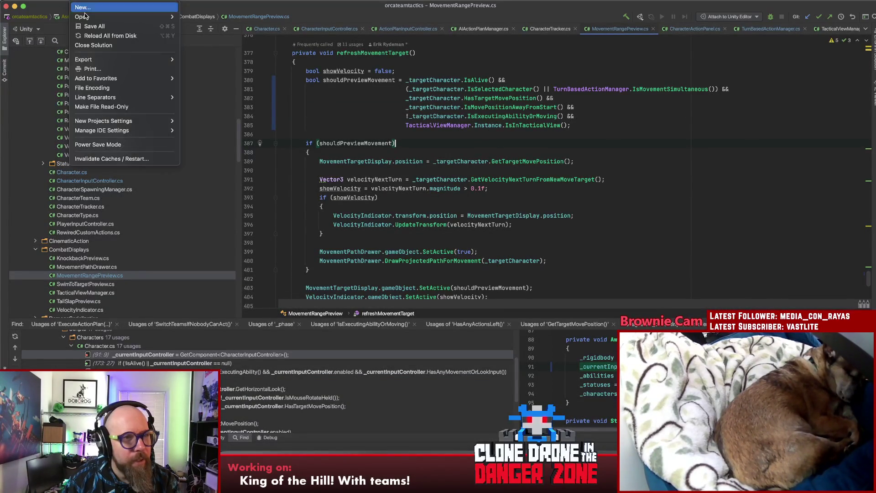
{"action": "mouse_move", "coordinate": [95, 18]}
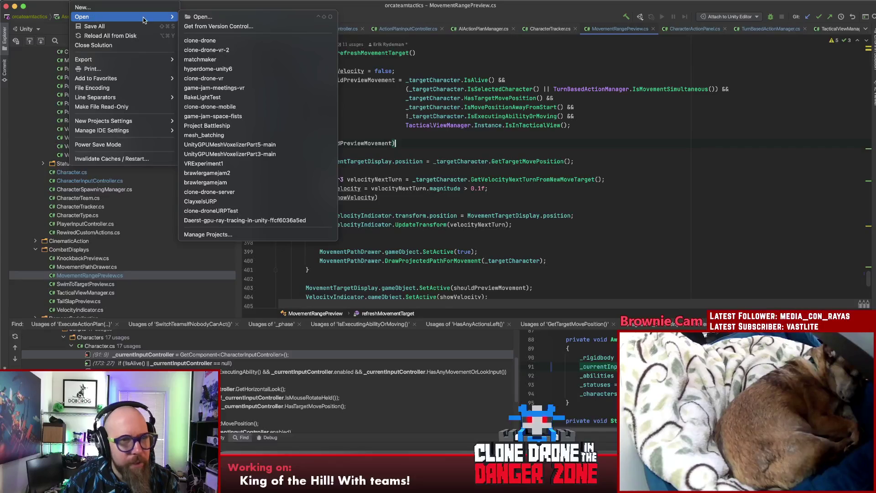
{"action": "left_click", "coordinate": [214, 41]}
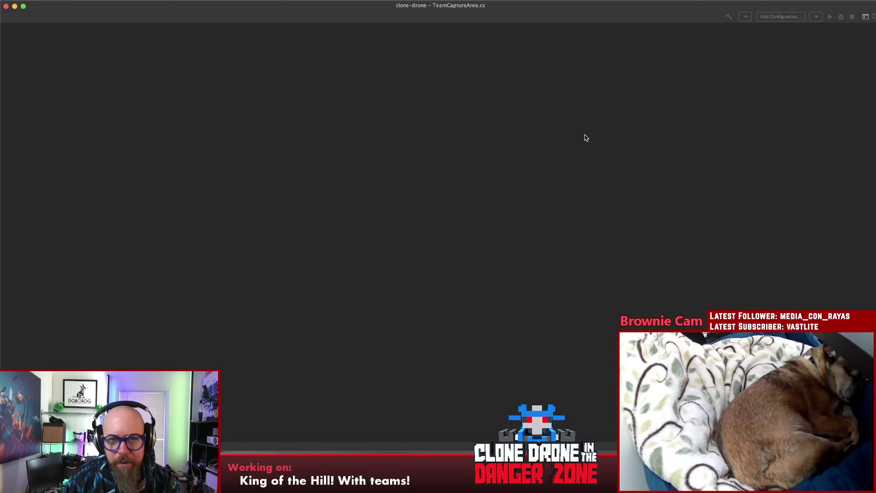
{"action": "left_click", "coordinate": [406, 85]}
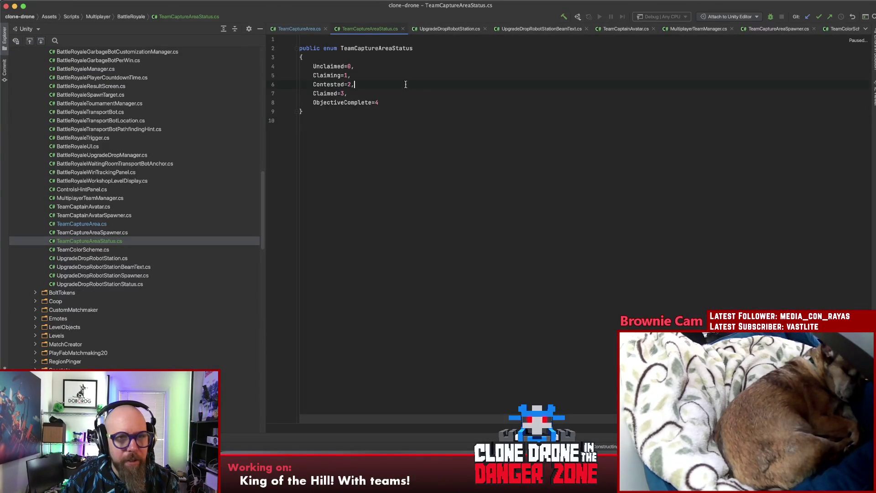
{"action": "key", "text": "Down"}
{"action": "key", "text": "Down"}
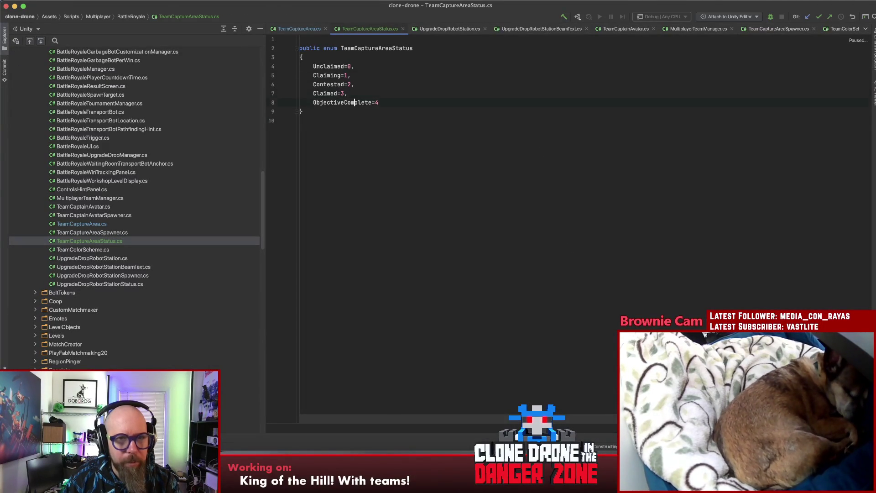
{"action": "left_click", "coordinate": [402, 106]}
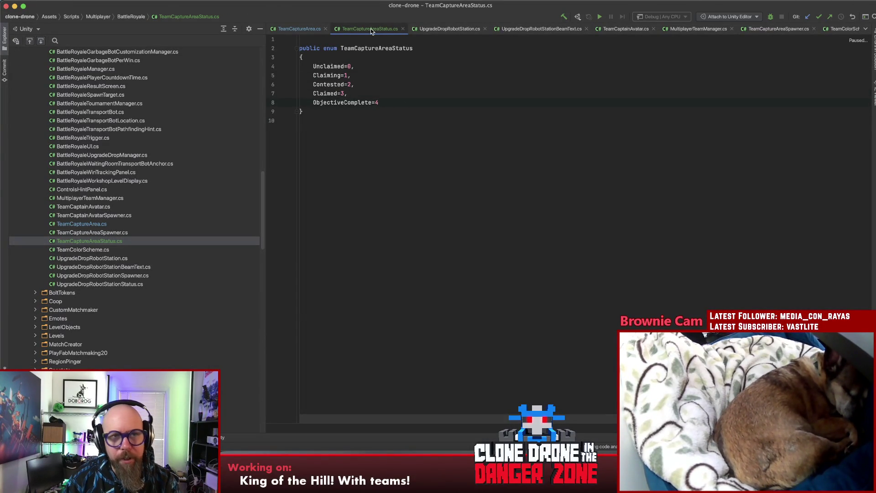
In TeamCaptureArea.cs, try a 'state.' line after the capture countdown, remove it, and switch to Unity
{"action": "left_click", "coordinate": [296, 29]}
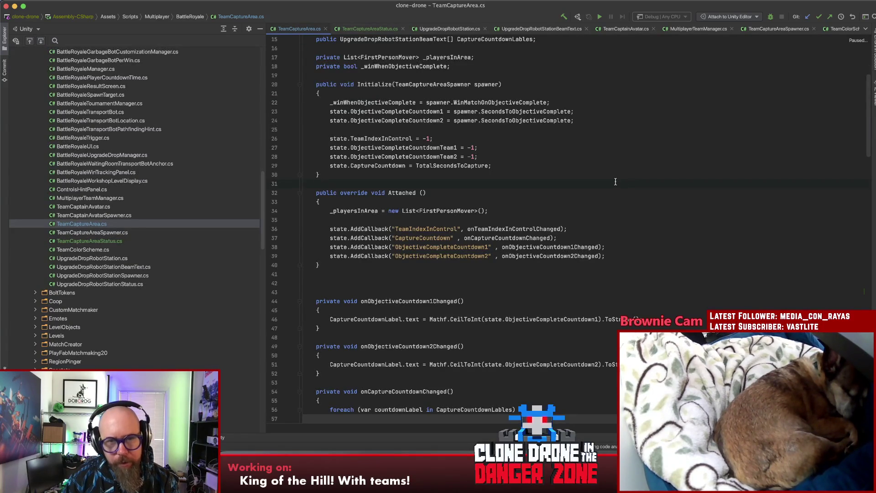
{"action": "scroll", "coordinate": [610, 181], "scroll_direction": "up", "scroll_amount": 3}
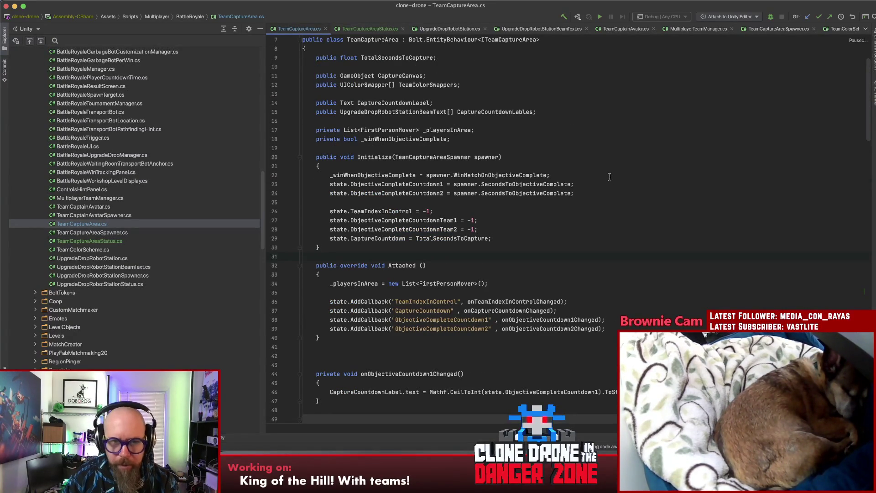
{"action": "key", "text": "Return"}
{"action": "type", "text": "state.S"}
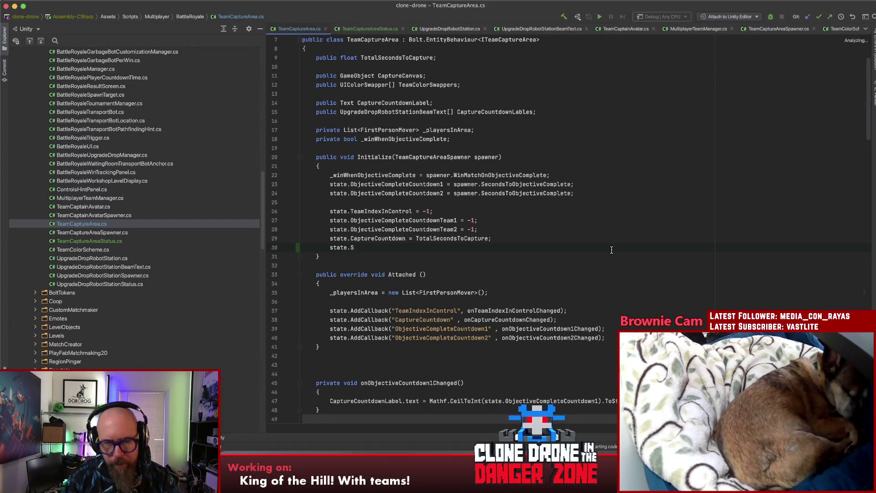
{"action": "key", "text": "BackSpace"}
{"action": "key", "text": "BackSpace"}
{"action": "key", "text": "BackSpace"}
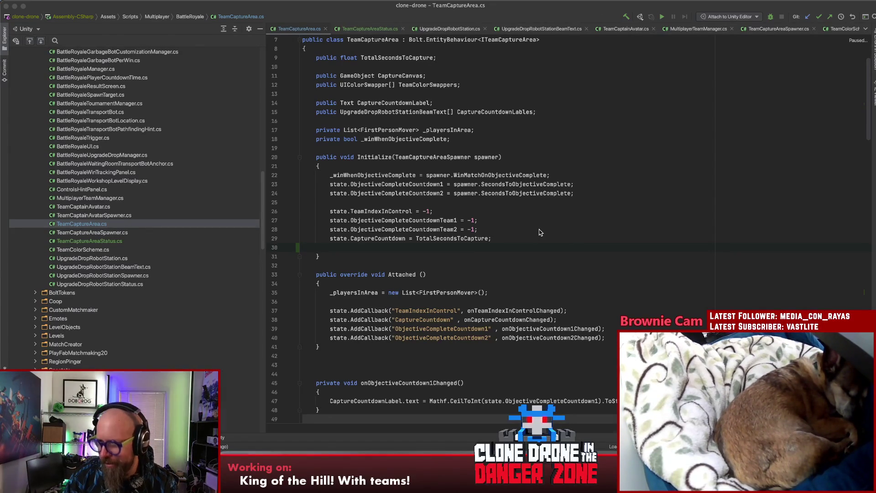
{"action": "key", "text": "super+Tab"}
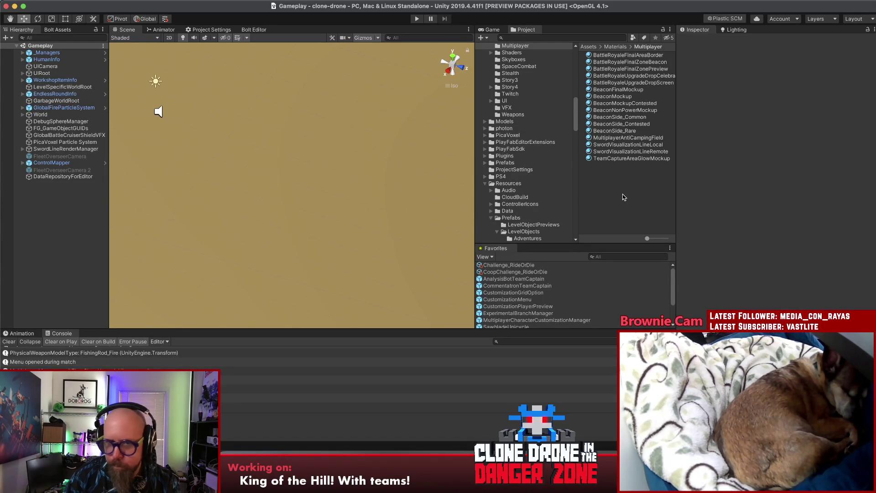
Open CustomizationGridOptionRenderer.cs from the CustomizationGridOption prefab, then close its Rider tab
{"action": "left_click", "coordinate": [511, 292]}
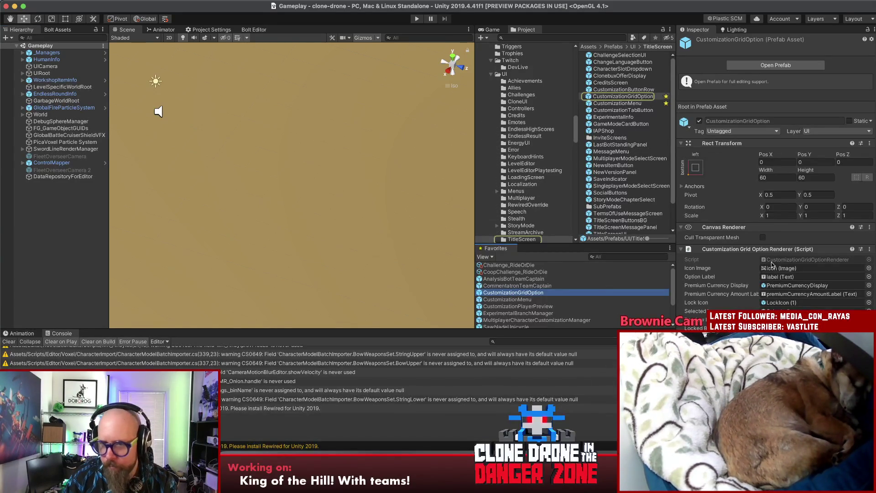
{"action": "double_click", "coordinate": [789, 261]}
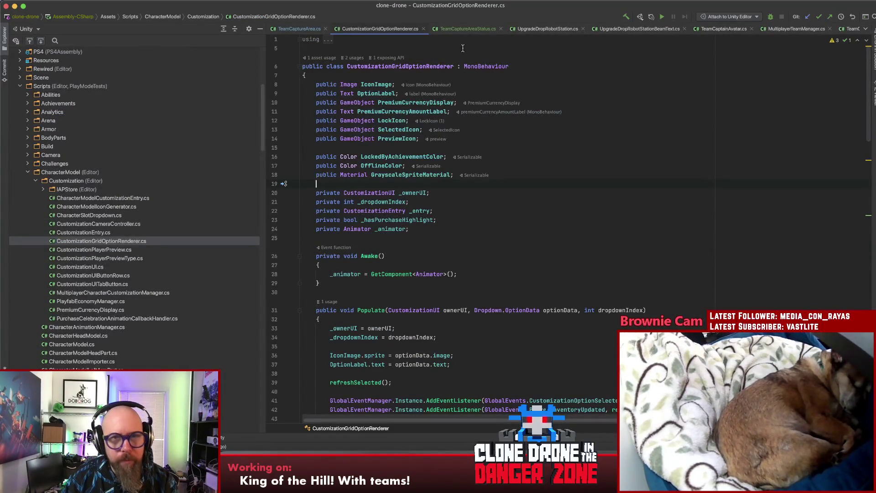
{"action": "middle_click", "coordinate": [366, 27]}
{"action": "left_click", "coordinate": [367, 29]}
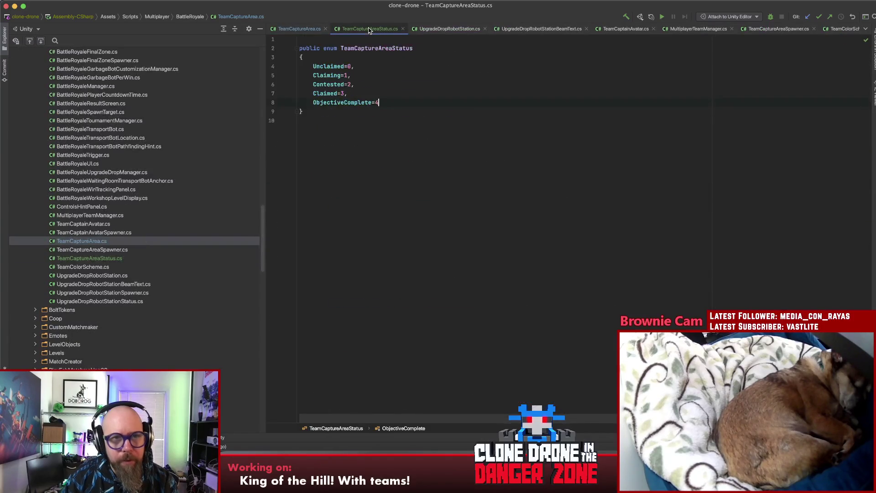
Initialize state.Status to (int)TeamCaptureAreaStatus.Unclaimed in TeamCaptureArea.cs
{"action": "left_click", "coordinate": [303, 28]}
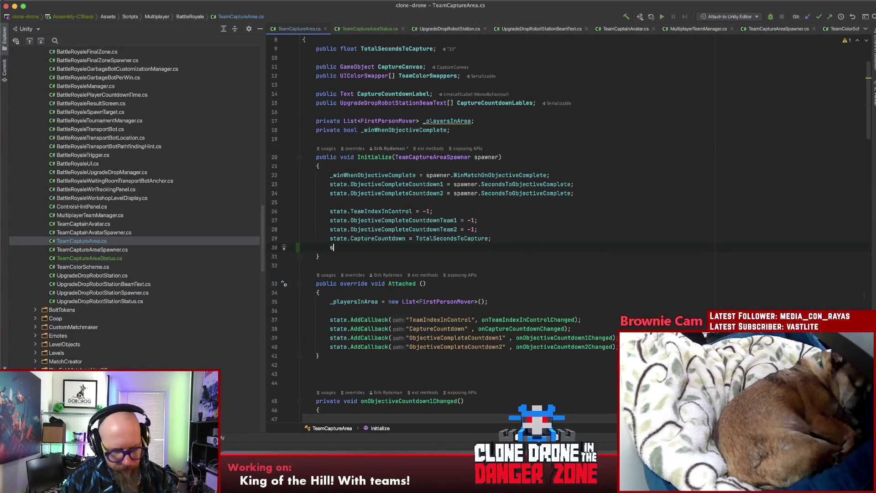
{"action": "type", "text": "tate."}
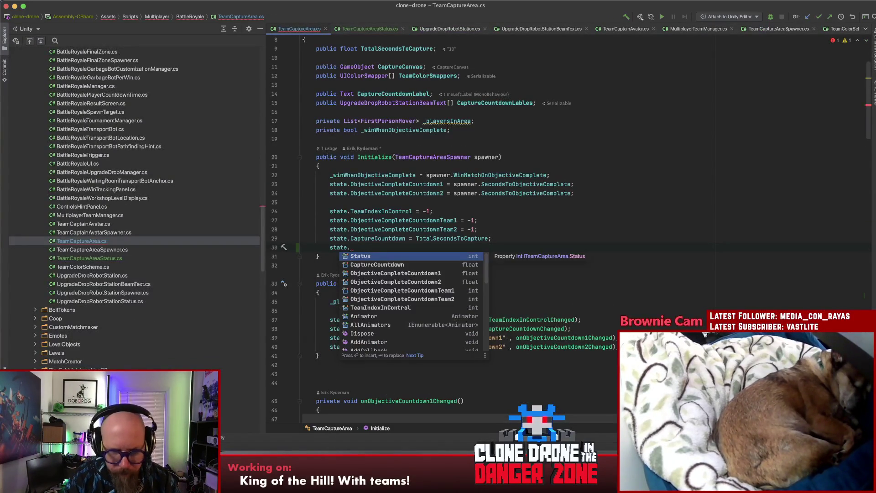
{"action": "key", "text": "Return"}
{"action": "type", "text": "= "}
{"action": "type", "text": "(int"}
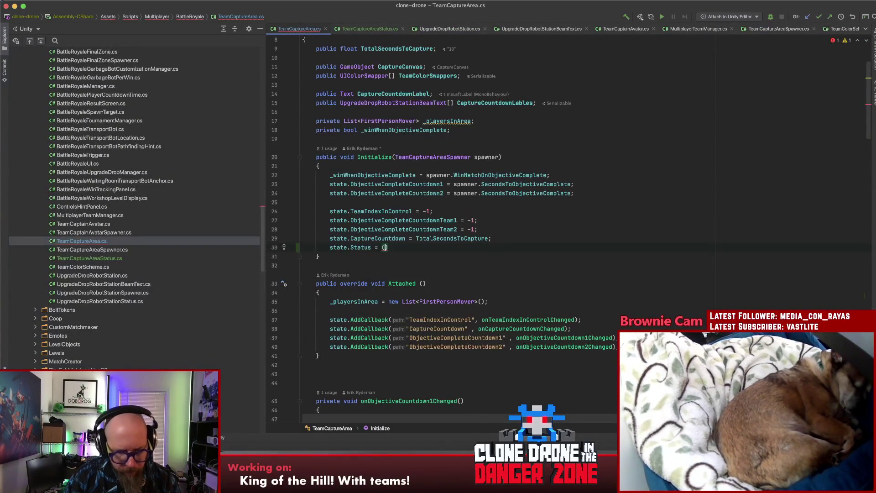
{"action": "type", "text": ") T"}
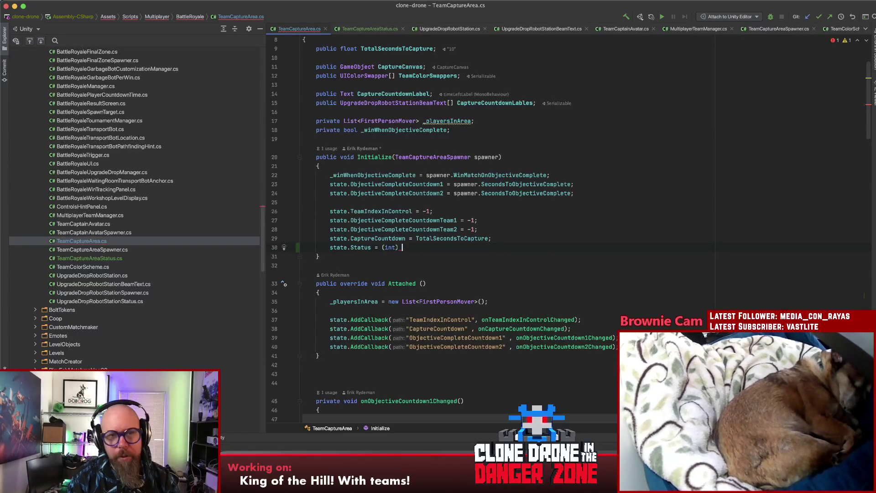
{"action": "type", "text": "eam"}
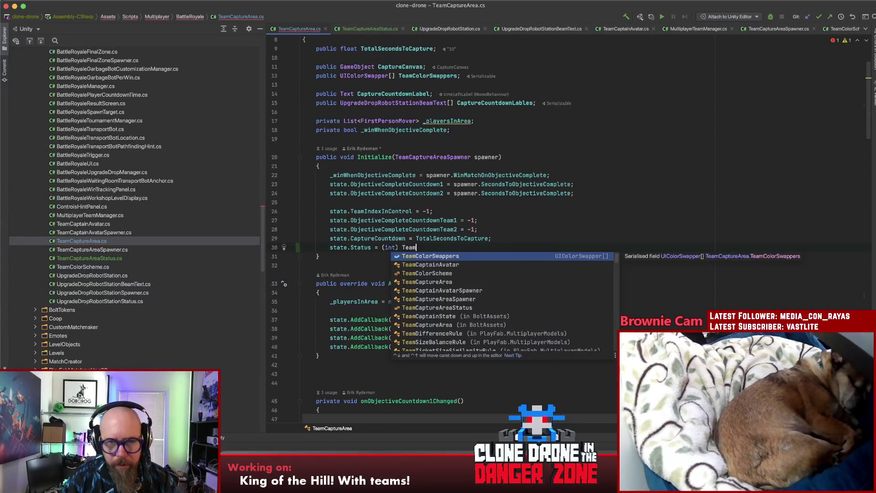
{"action": "type", "text": "Ca"}
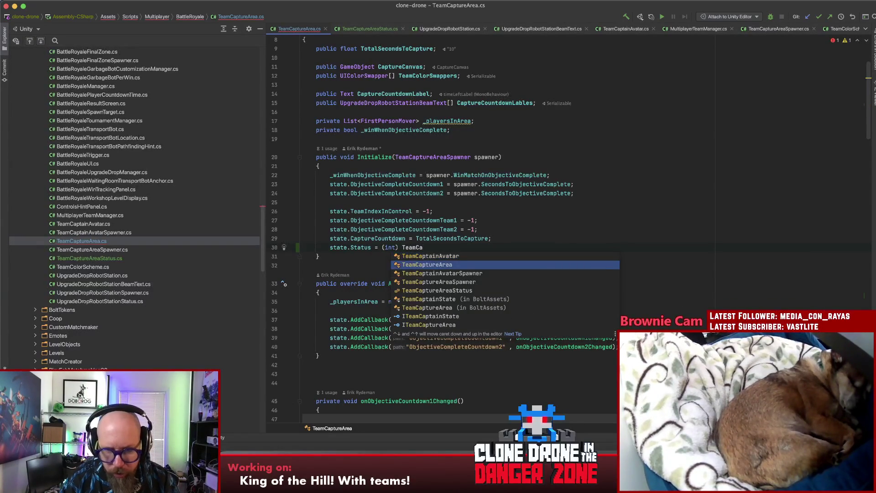
{"action": "key", "text": "Return"}
{"action": "type", "text": "."}
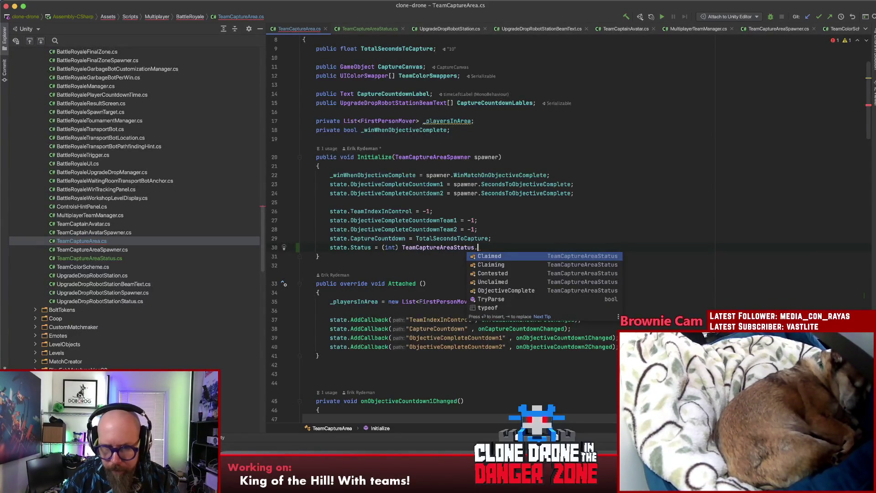
{"action": "key", "text": "Down"}
{"action": "key", "text": "Down"}
{"action": "key", "text": "Down"}
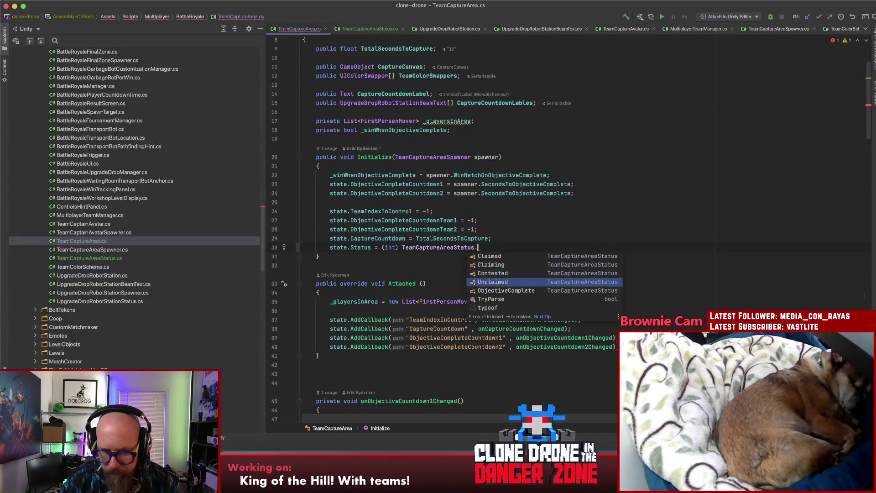
{"action": "key", "text": "Return"}
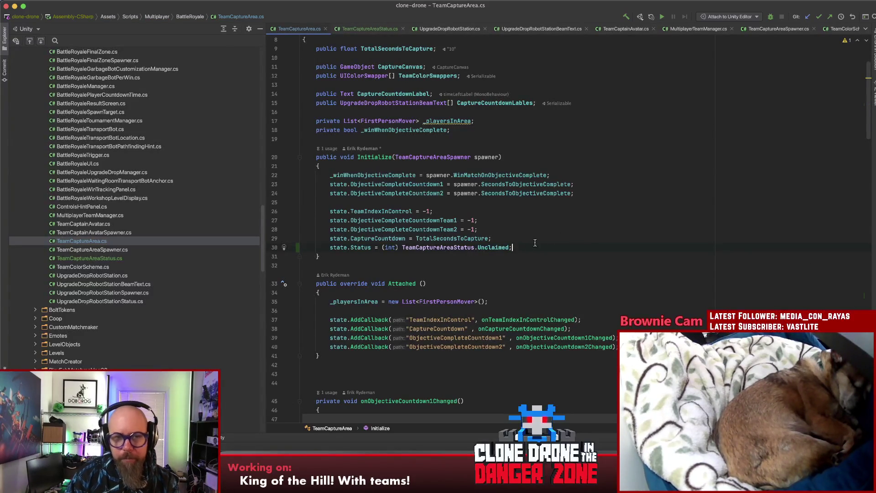
Duplicate the last AddCallback line to register a Status callback pointing to onStatusChanged
{"action": "left_click", "coordinate": [549, 243]}
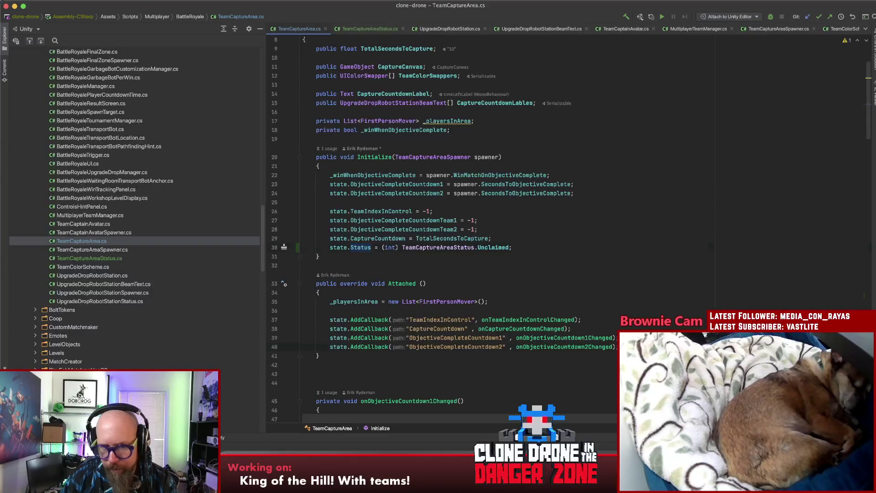
{"action": "key", "text": "shift+Home"}
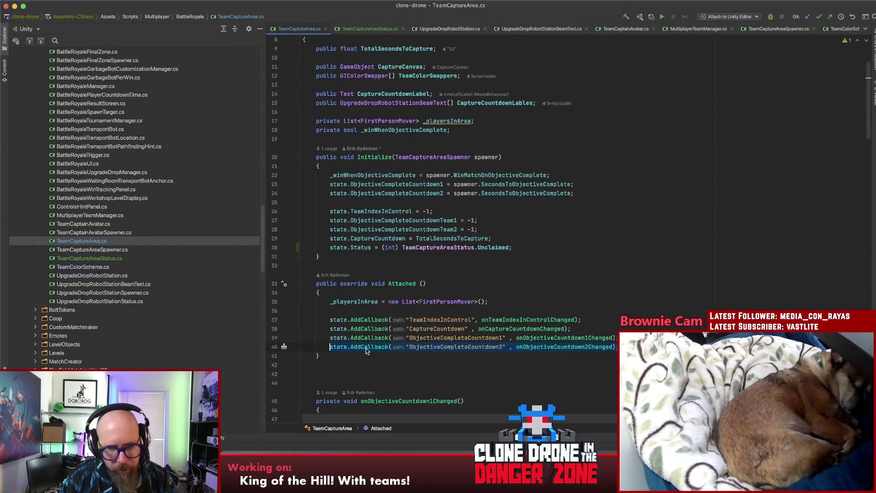
{"action": "key", "text": "super+d"}
{"action": "double_click", "coordinate": [434, 358]}
{"action": "type", "text": "Statu"}
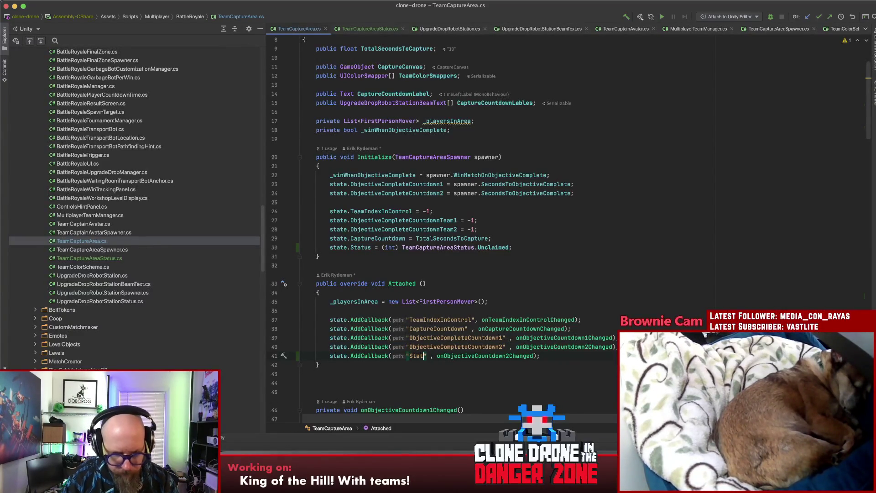
{"action": "type", "text": "s"}
{"action": "double_click", "coordinate": [488, 356]}
{"action": "type", "text": "onStatusC"}
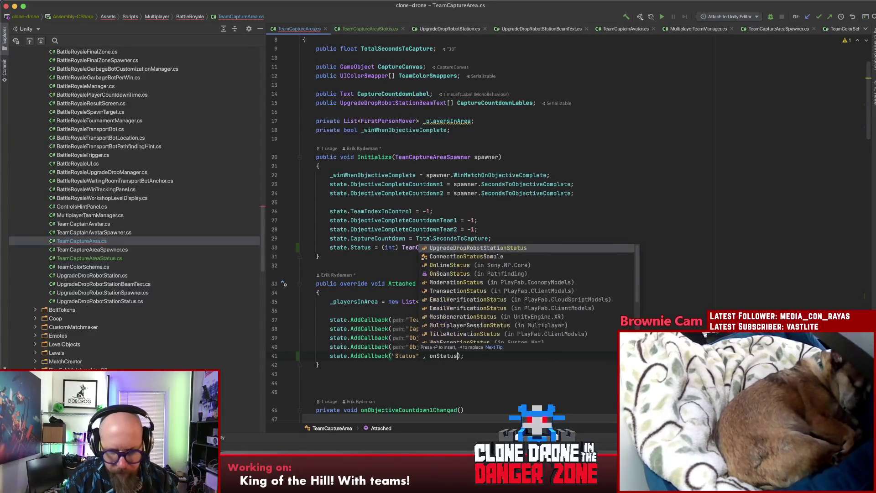
{"action": "type", "text": "hanged"}
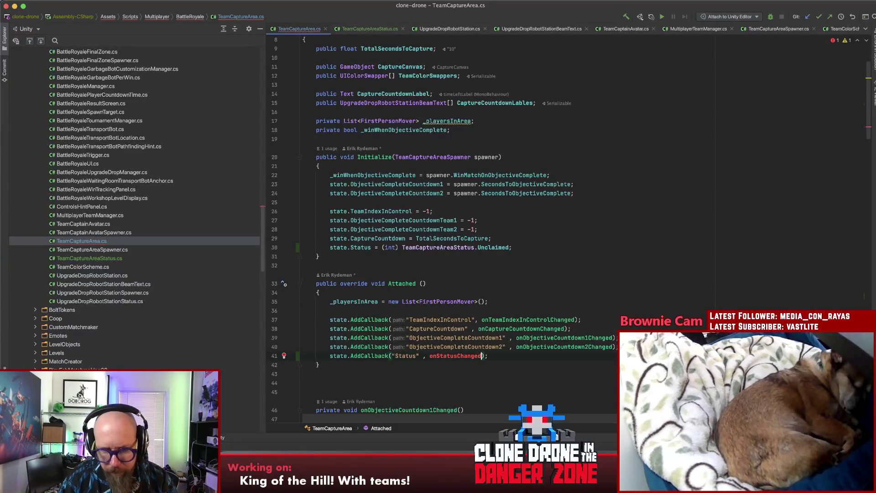
Generate an empty private void onStatusChanged() method below onCaptureCountdownChanged
{"action": "key", "text": "alt+Return"}
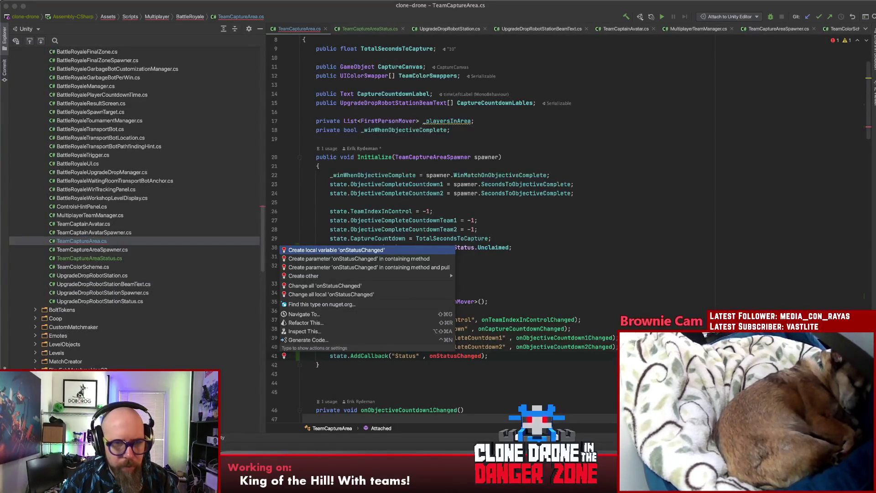
{"action": "mouse_move", "coordinate": [407, 276]}
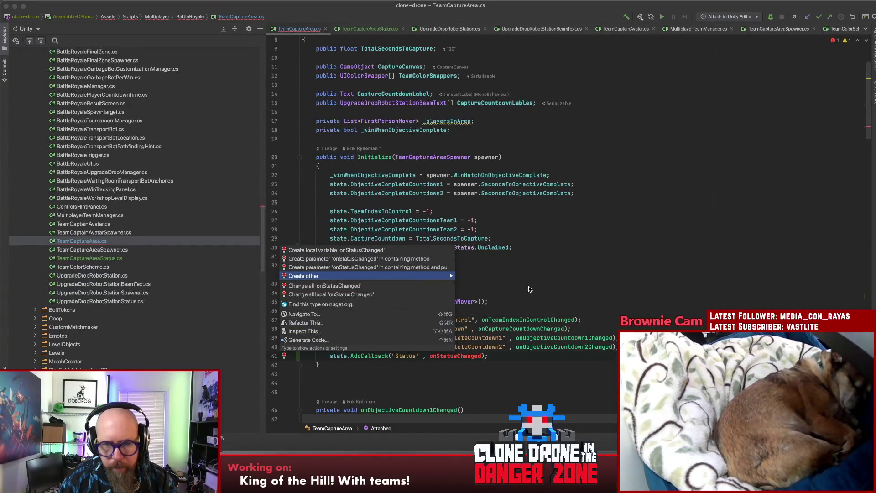
{"action": "left_click", "coordinate": [528, 286]}
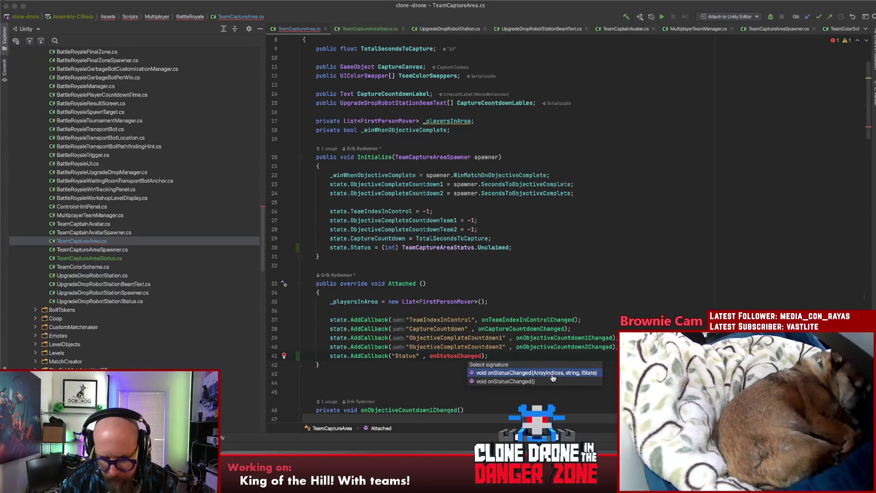
{"action": "left_click", "coordinate": [519, 381]}
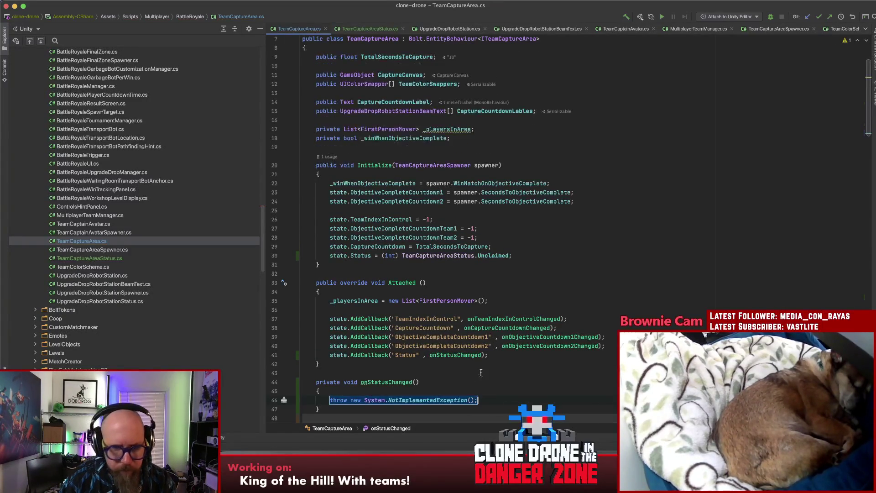
{"action": "key", "text": "BackSpace"}
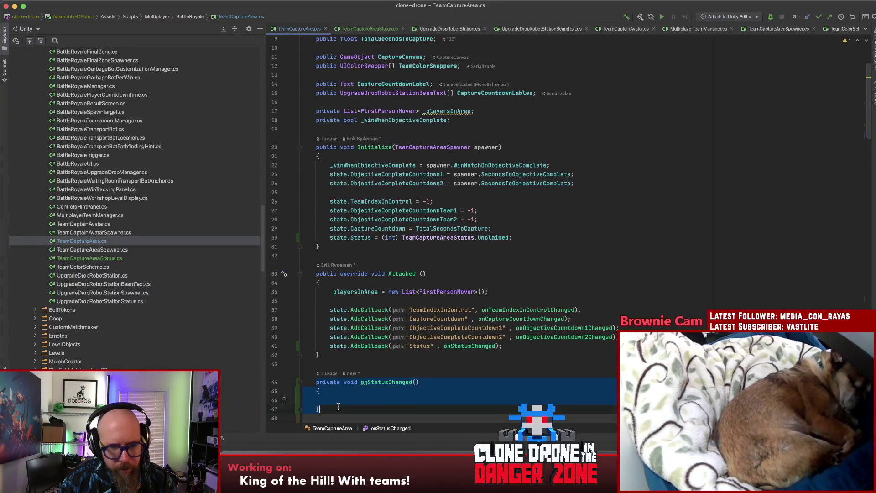
{"action": "key", "text": "ctrl+z"}
{"action": "key", "text": "ctrl+z"}
{"action": "scroll", "coordinate": [410, 396], "scroll_direction": "down", "scroll_amount": 5}
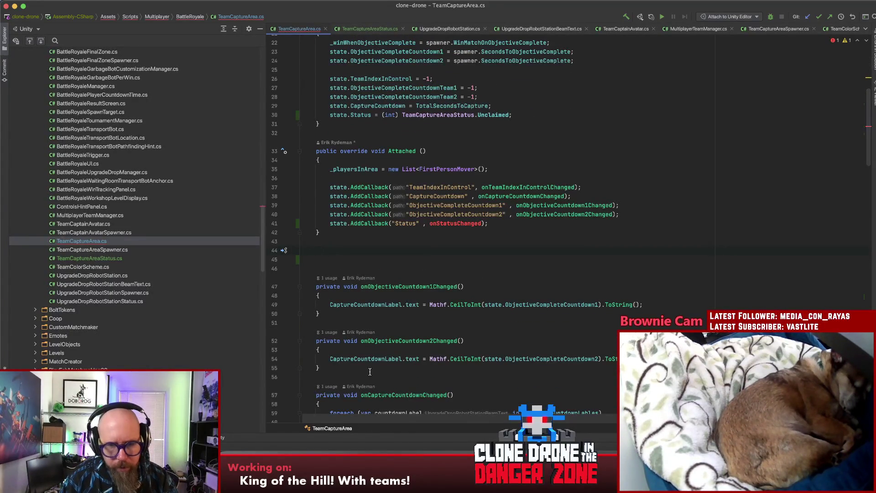
{"action": "scroll", "coordinate": [370, 367], "scroll_direction": "down", "scroll_amount": 5}
{"action": "left_click", "coordinate": [412, 329]}
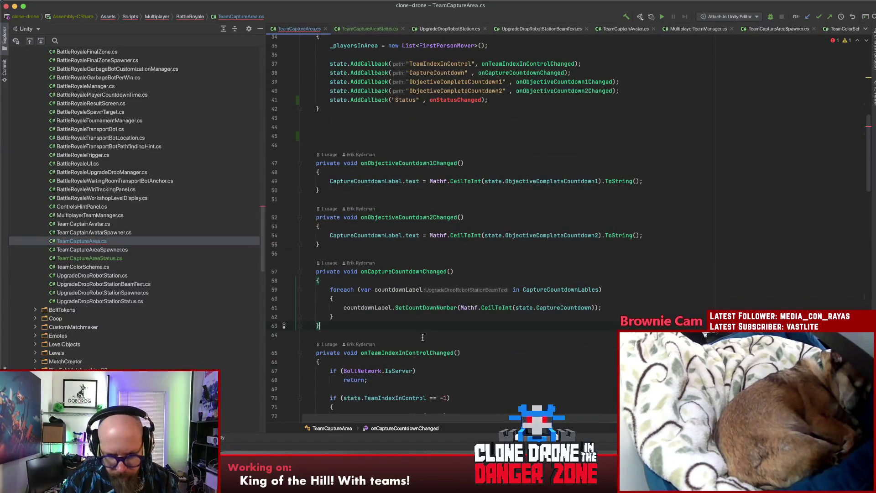
{"action": "key", "text": "super+v"}
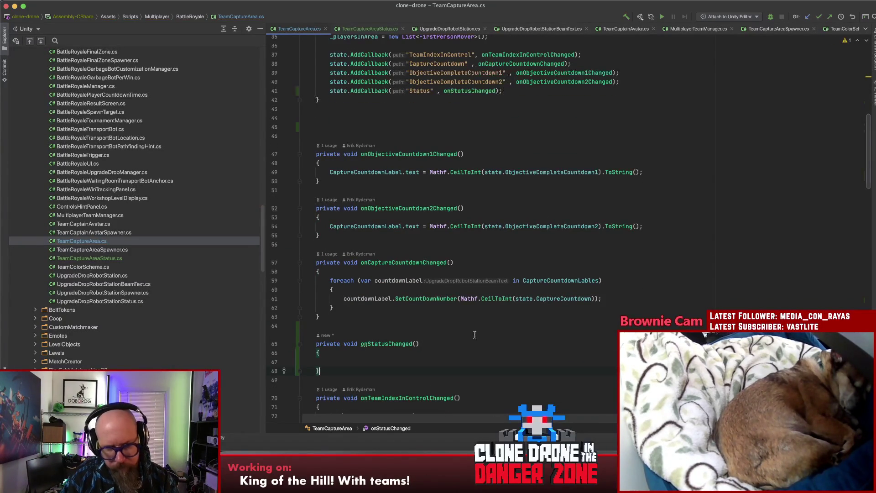
{"action": "left_click", "coordinate": [433, 362]}
Return to the Unclaimed status assignment, then switch to TeamCaptureAreaStatus.cs
{"action": "scroll", "coordinate": [431, 362], "scroll_direction": "down", "scroll_amount": 5}
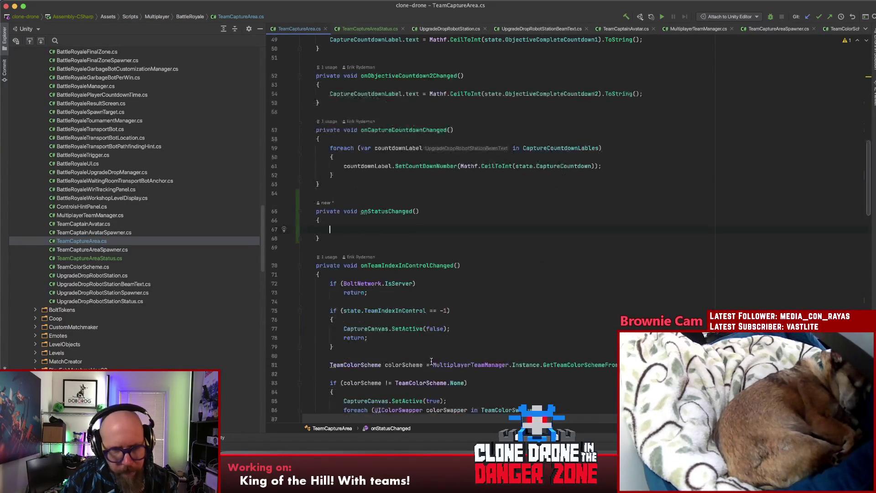
{"action": "scroll", "coordinate": [439, 369], "scroll_direction": "up", "scroll_amount": 5}
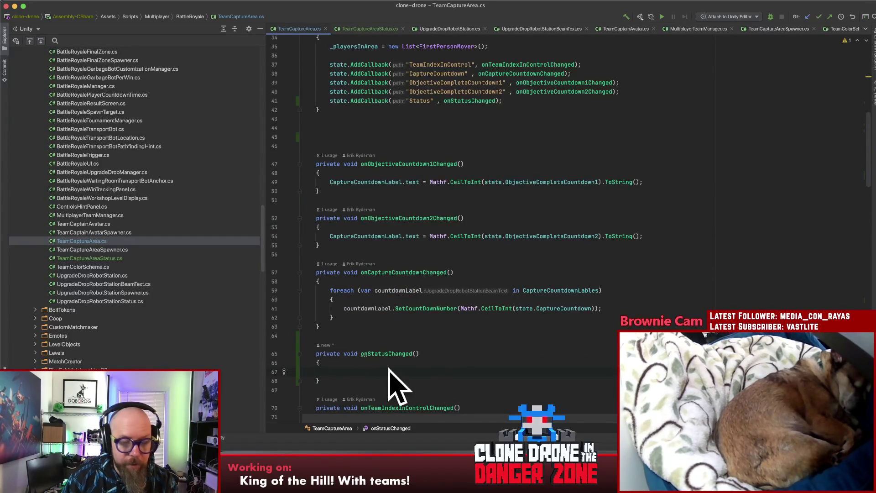
{"action": "scroll", "coordinate": [477, 376], "scroll_direction": "up", "scroll_amount": 5}
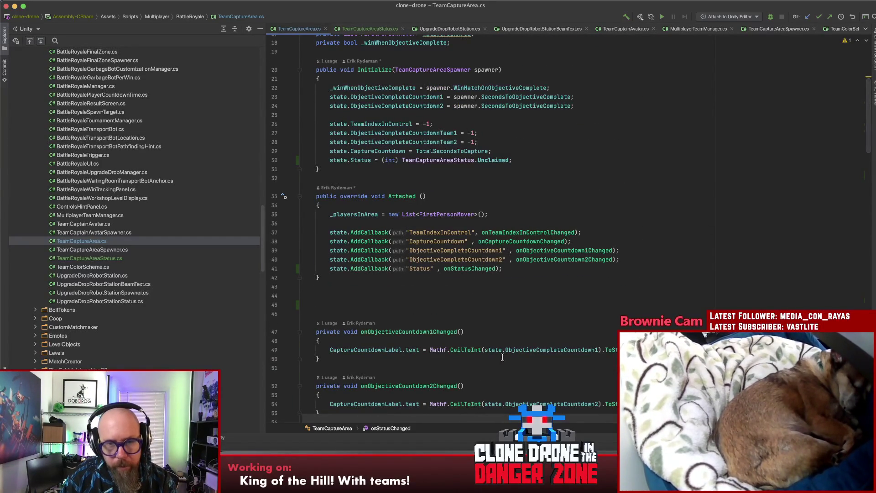
{"action": "left_click", "coordinate": [546, 164]}
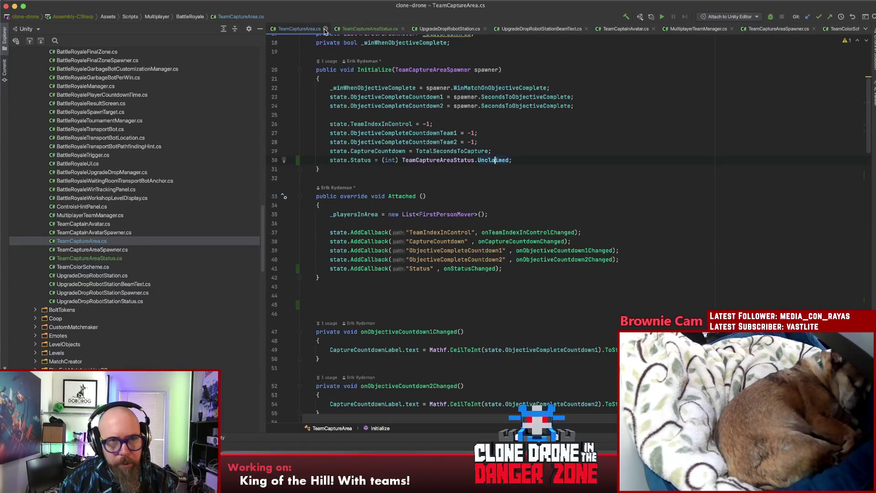
{"action": "left_click", "coordinate": [387, 29]}
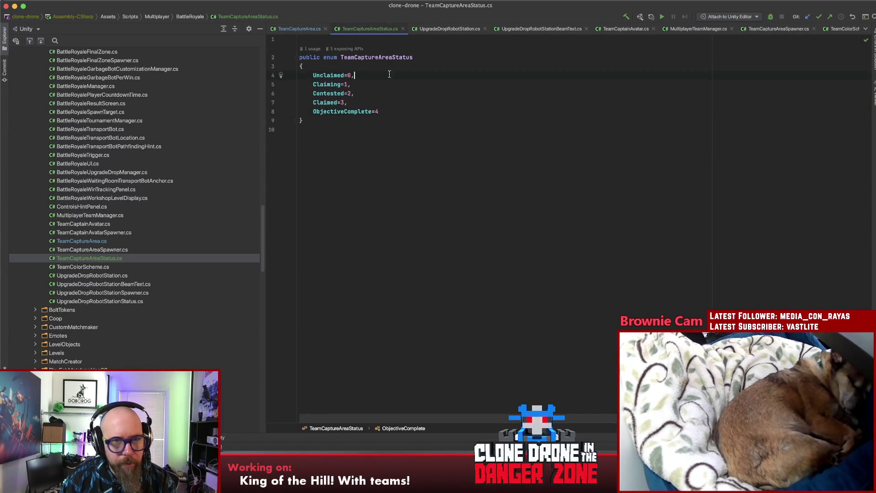
{"action": "key", "text": "Down"}
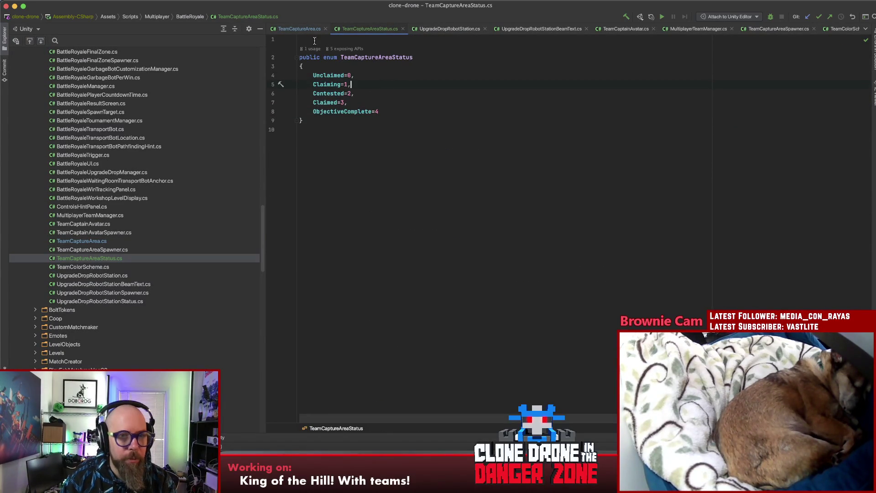
{"action": "left_click", "coordinate": [297, 29]}
{"action": "scroll", "coordinate": [472, 289], "scroll_direction": "down", "scroll_amount": 10}
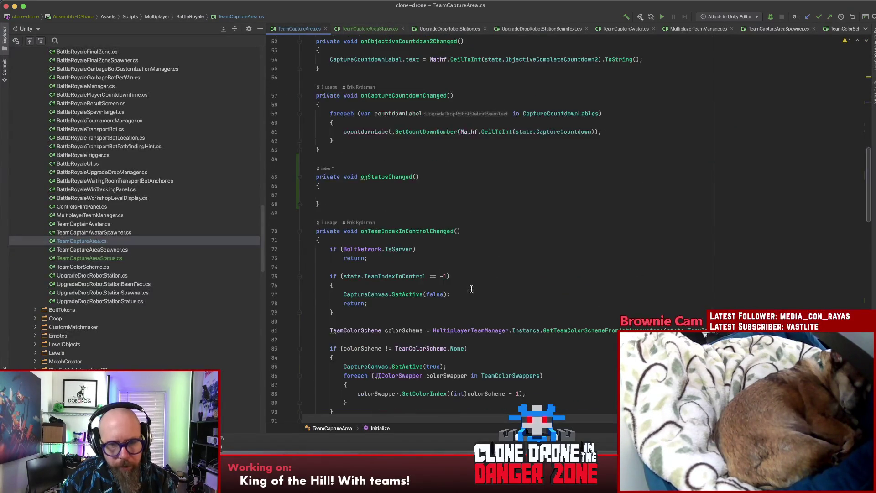
{"action": "scroll", "coordinate": [472, 289], "scroll_direction": "down", "scroll_amount": 12}
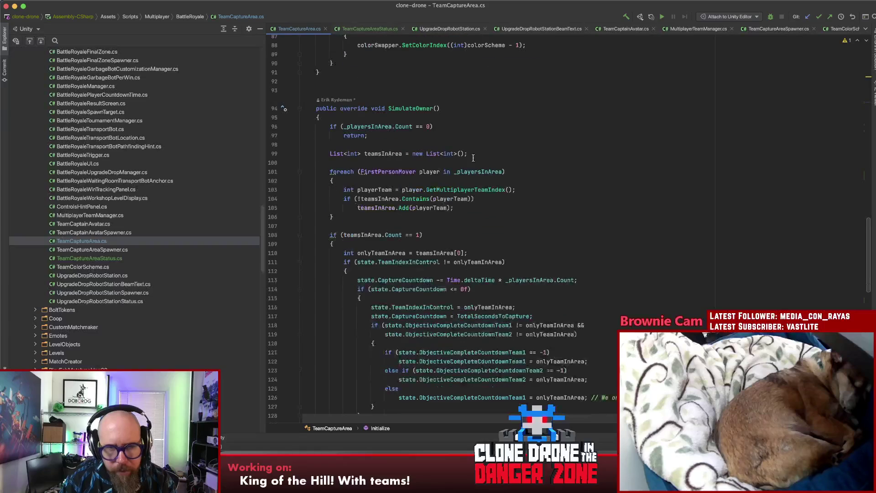
{"action": "left_click", "coordinate": [479, 108]}
{"action": "scroll", "coordinate": [513, 156], "scroll_direction": "down", "scroll_amount": 6}
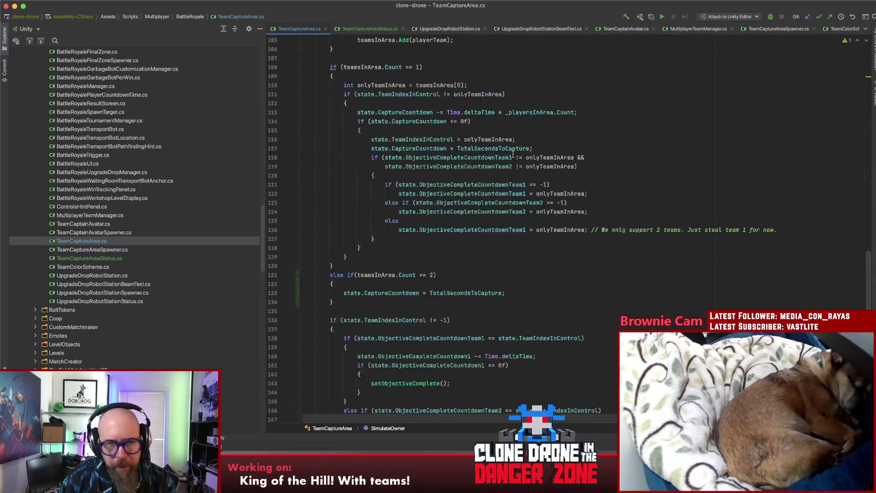
{"action": "scroll", "coordinate": [570, 196], "scroll_direction": "up", "scroll_amount": 1}
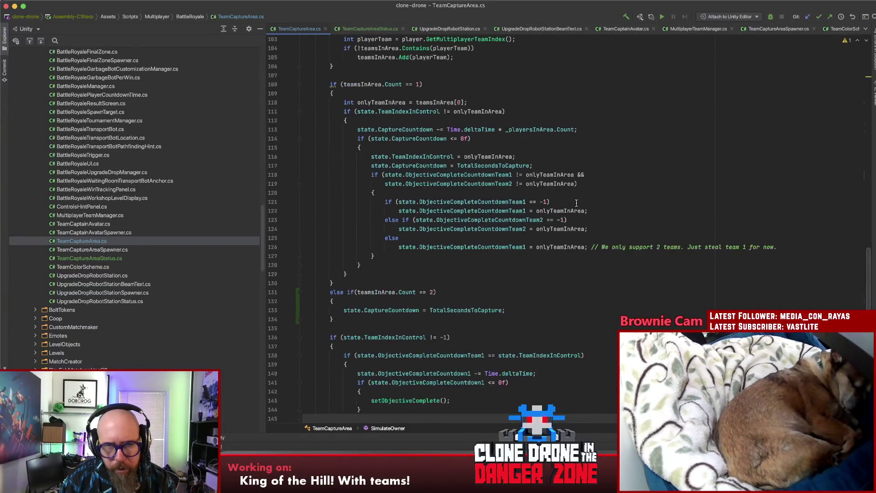
{"action": "key", "text": "Up"}
{"action": "key", "text": "Up"}
{"action": "key", "text": "Up"}
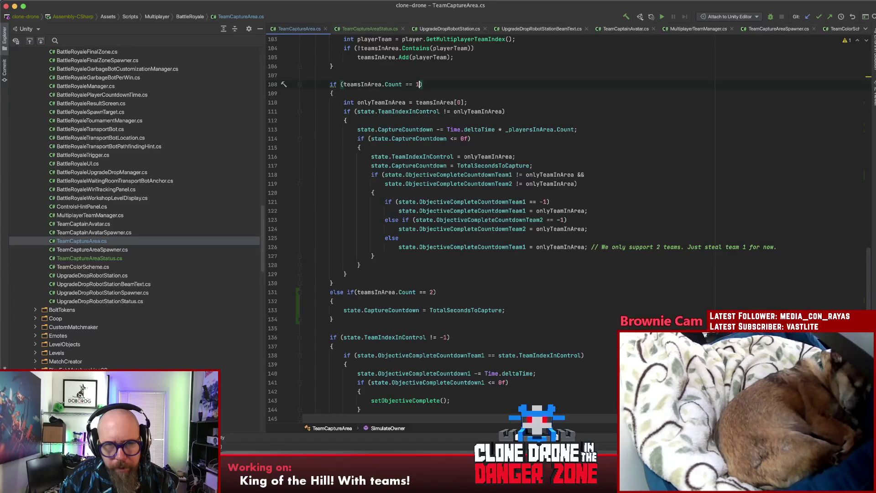
{"action": "left_click", "coordinate": [373, 139]}
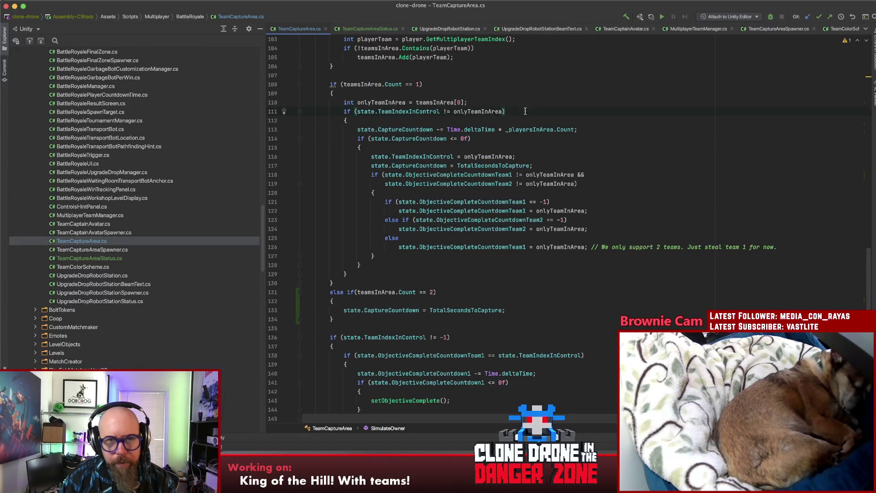
{"action": "left_click_drag", "start_coordinate": [529, 109], "coordinate": [372, 112]}
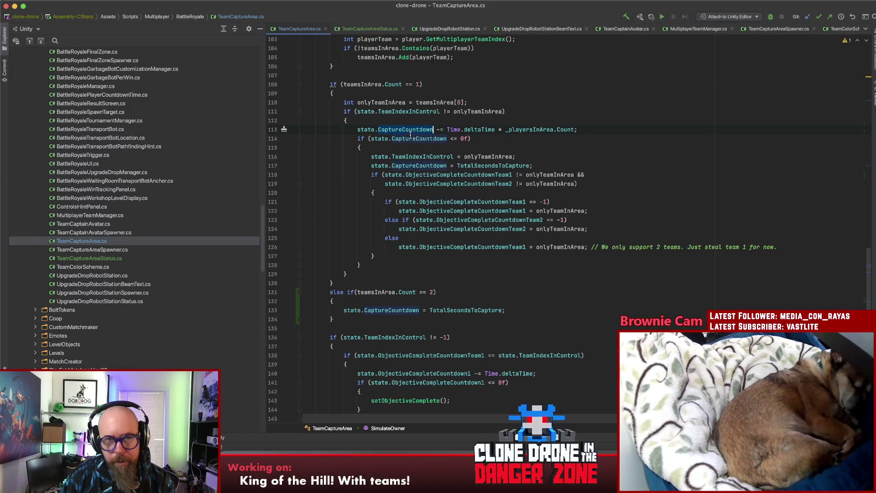
Start an if condition comparing state.Status to TeamCaptureAreaStatus on line 113, then discard it
{"action": "key", "text": "Up"}
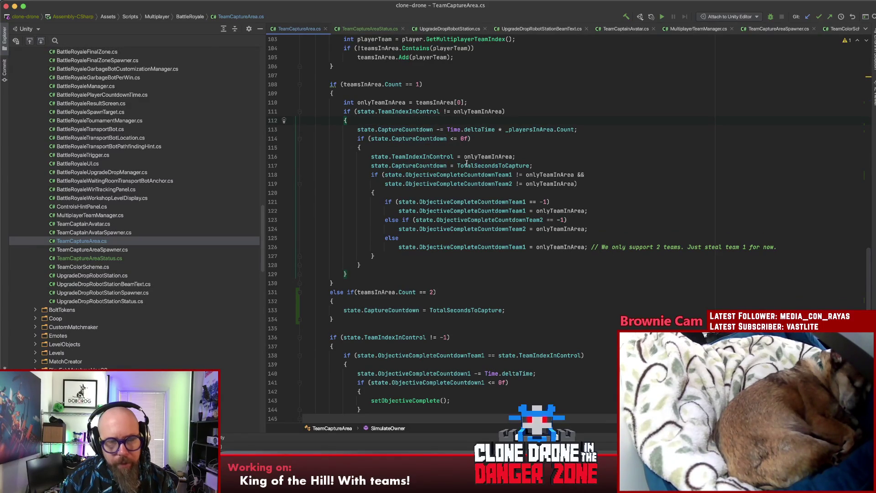
{"action": "key", "text": "Return"}
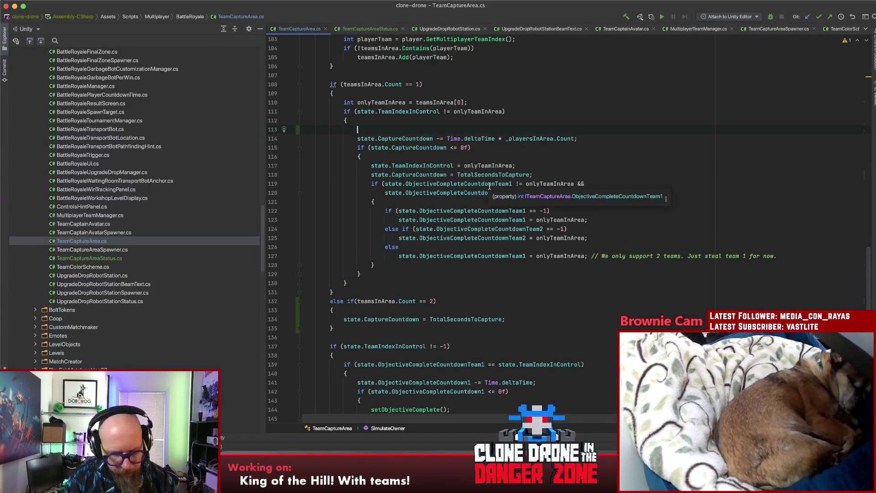
{"action": "type", "text": "if(st"}
{"action": "key", "text": "Return"}
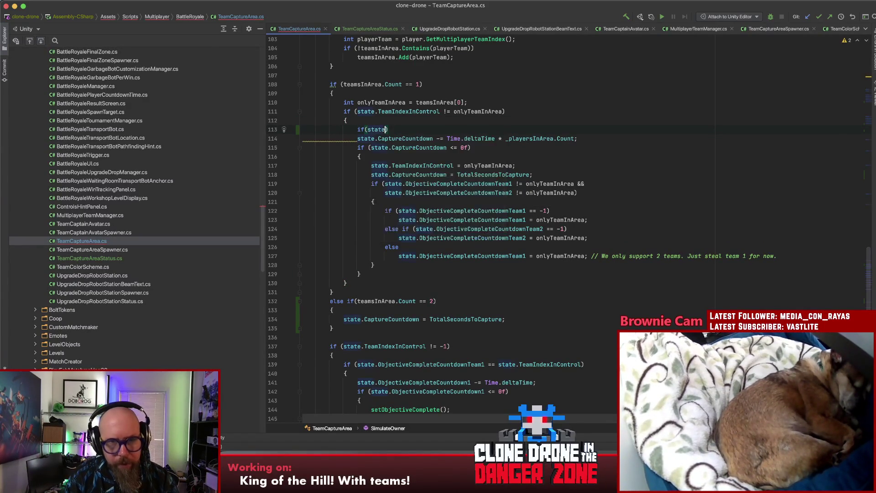
{"action": "type", "text": ".Status == "}
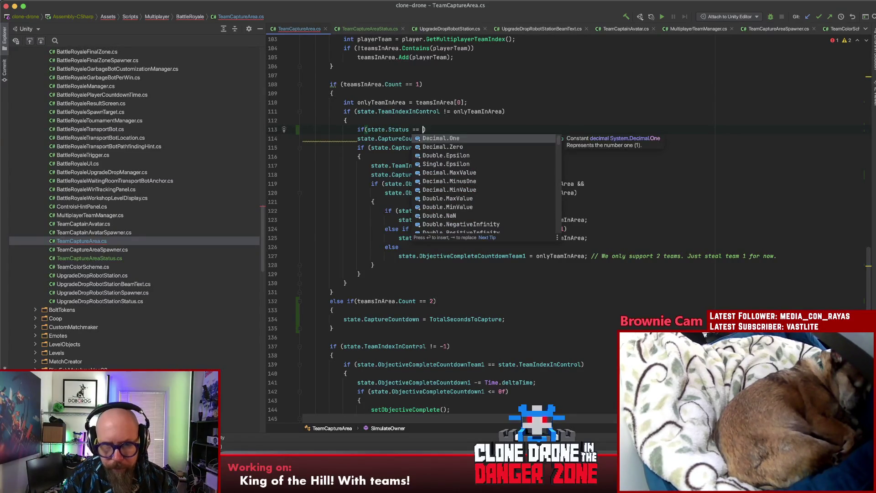
{"action": "type", "text": "("}
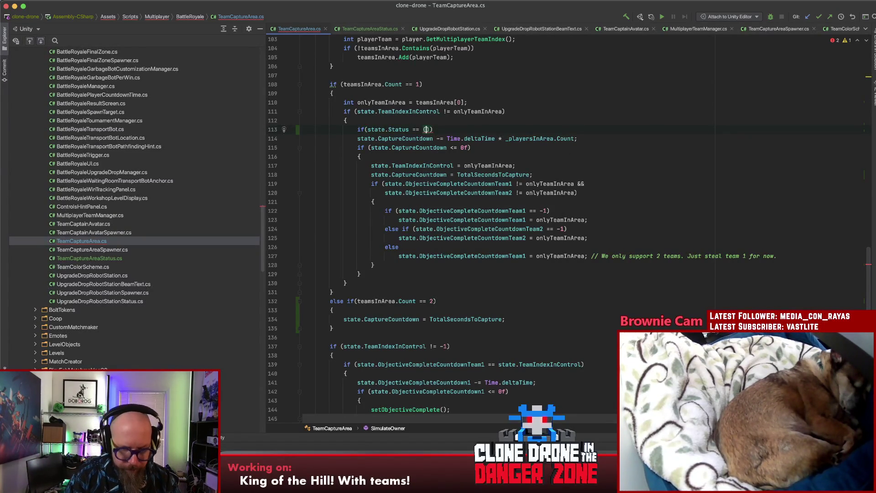
{"action": "type", "text": "int) "}
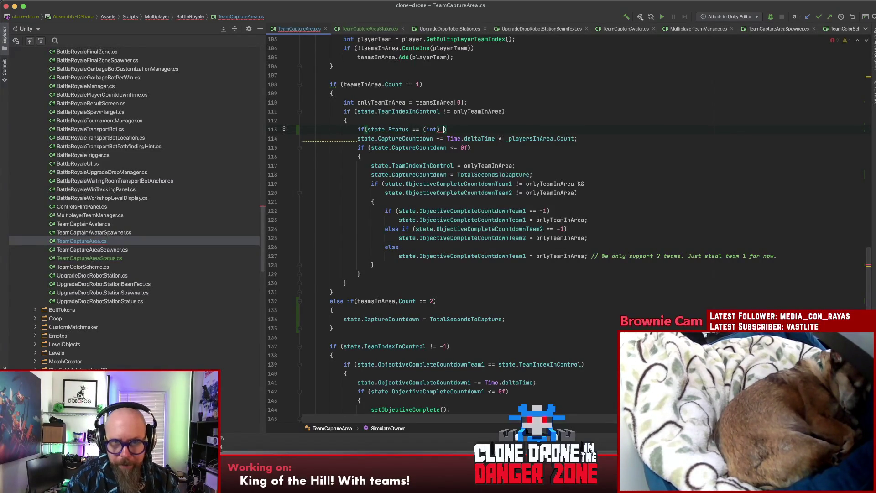
{"action": "type", "text": "Team"}
{"action": "type", "text": "Are"}
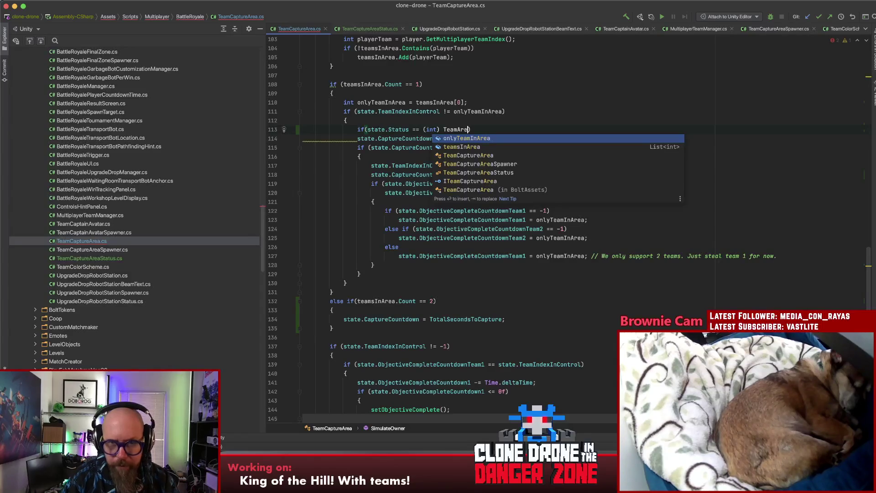
{"action": "key", "text": "Down"}
{"action": "key", "text": "Down"}
{"action": "key", "text": "Down"}
{"action": "key", "text": "Up"}
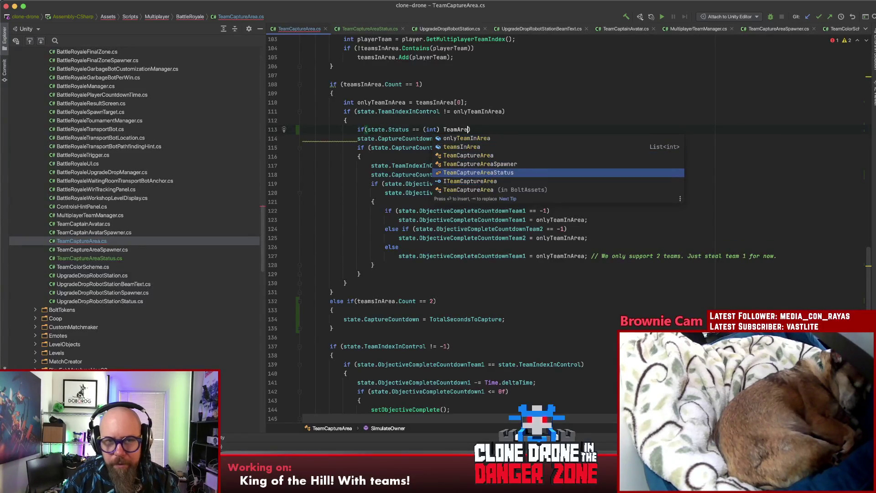
{"action": "key", "text": "Return"}
{"action": "key", "text": "alt+shift+Left"}
{"action": "key", "text": "alt+shift+Left"}
{"action": "key", "text": "alt+shift+Left"}
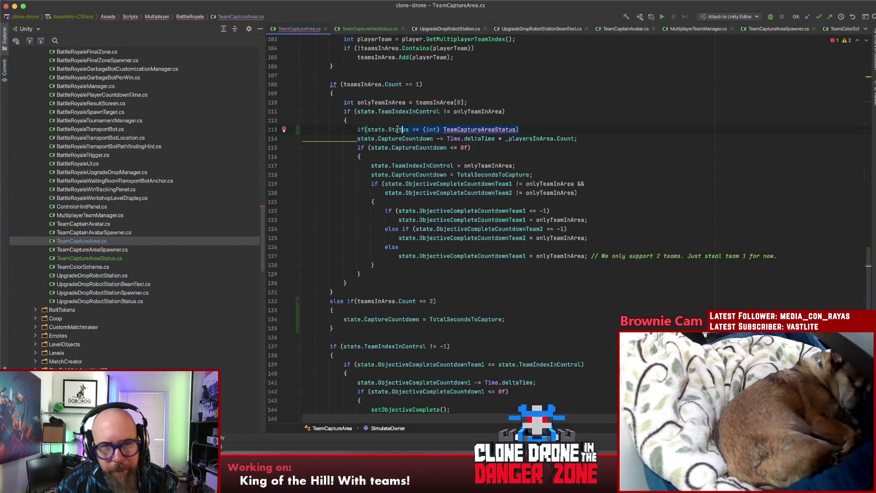
{"action": "key", "text": "BackSpace"}
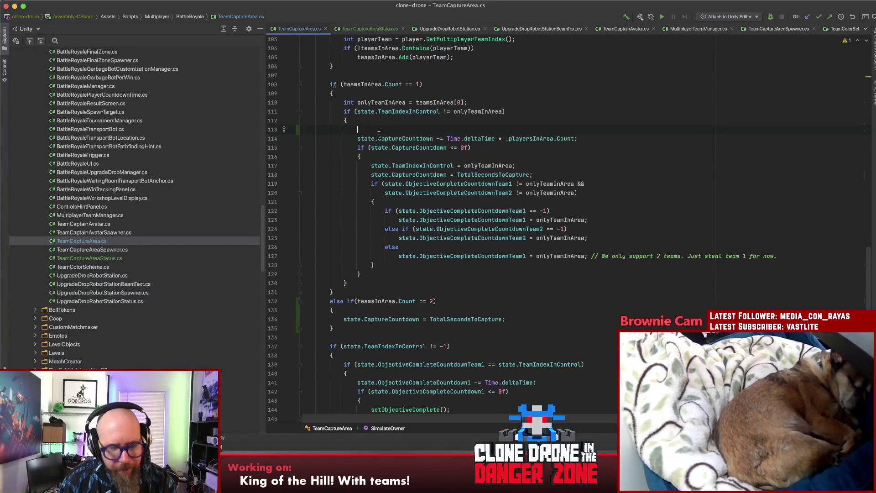
Write the condition if(IsStatus(TeamCaptureAreaStatus.Claiming)) on line 113
{"action": "type", "text": "if(IsS"}
{"action": "type", "text": "tatus"}
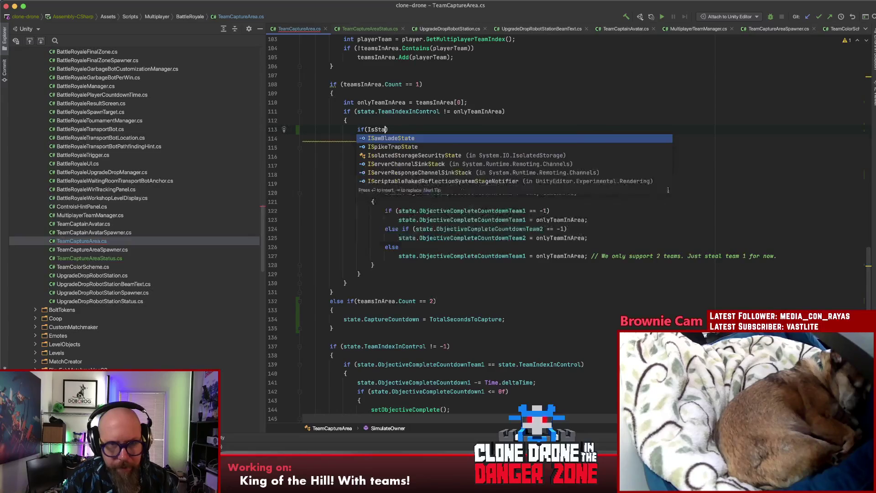
{"action": "key", "text": "Return"}
{"action": "key", "text": "super+z"}
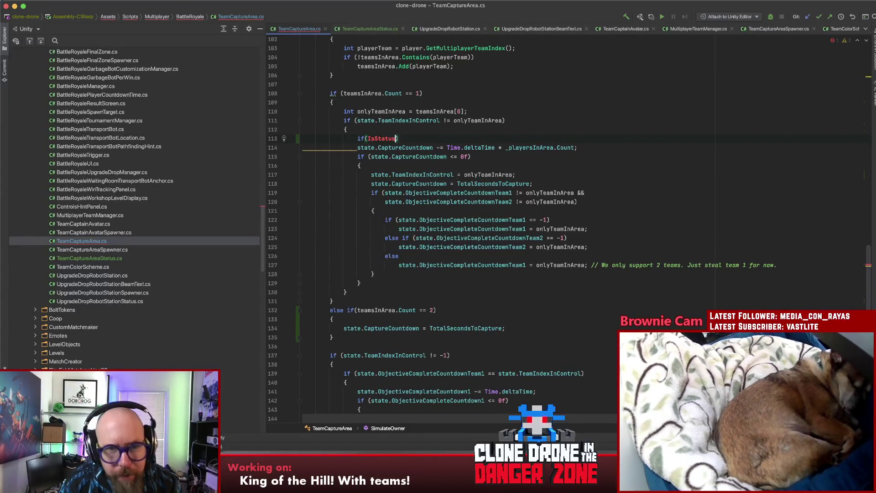
{"action": "type", "text": "("}
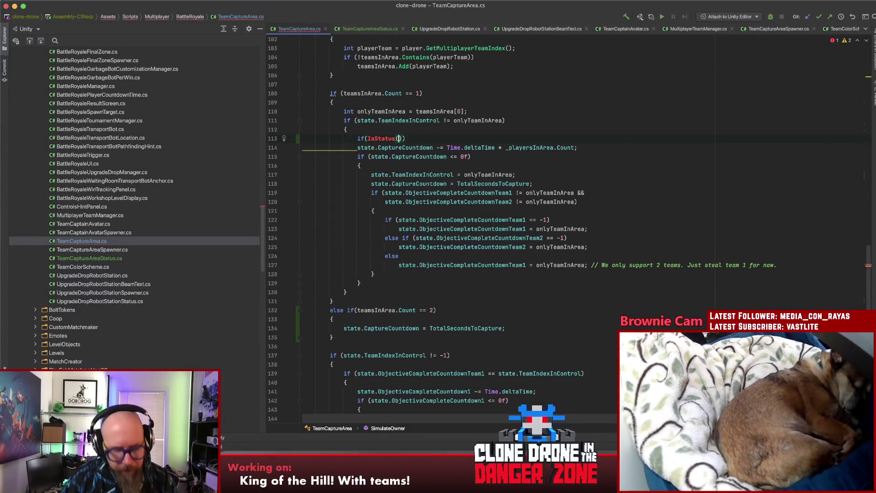
{"action": "type", "text": "TeamAr"}
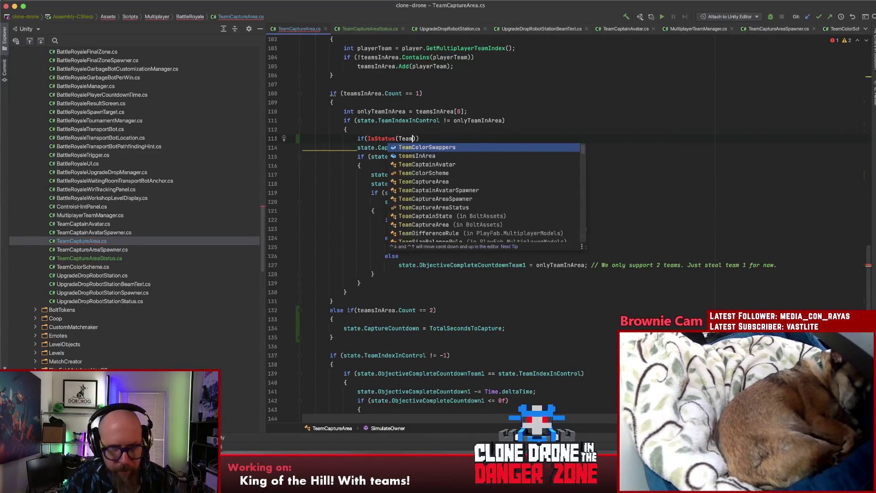
{"action": "type", "text": "a"}
{"action": "key", "text": "Down"}
{"action": "key", "text": "Down"}
{"action": "key", "text": "Down"}
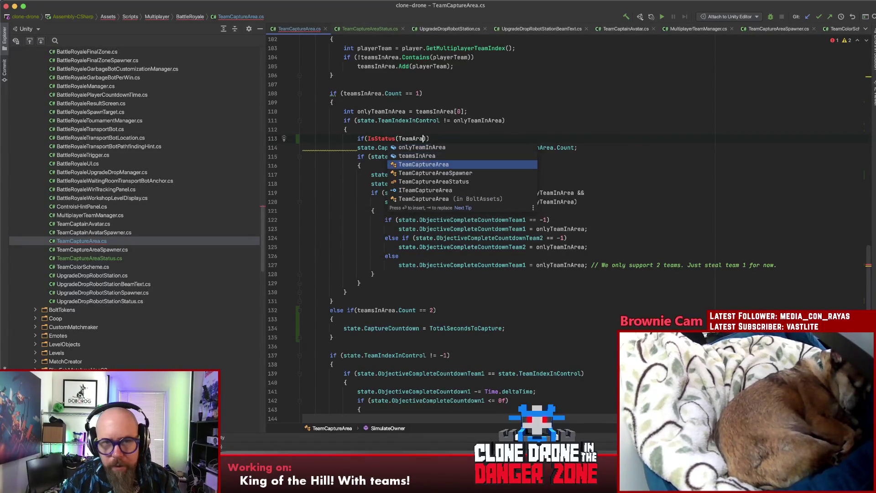
{"action": "key", "text": "Return"}
{"action": "type", "text": "."}
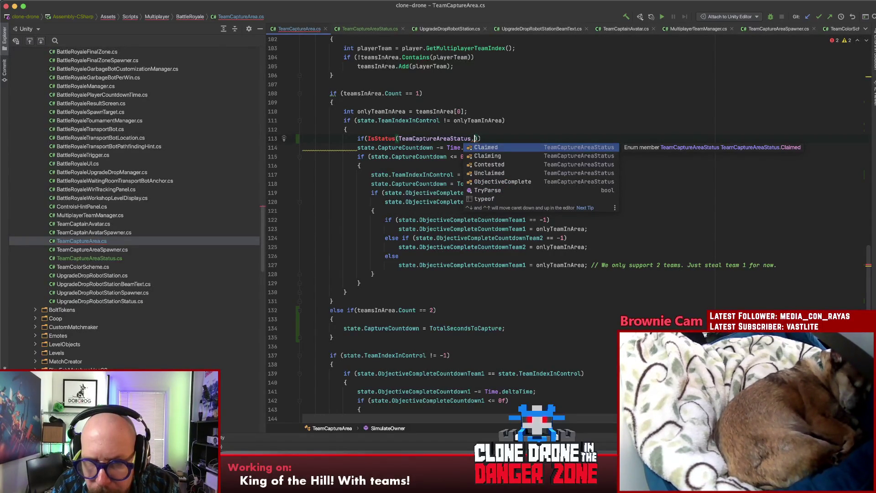
{"action": "key", "text": "Down"}
{"action": "key", "text": "Down"}
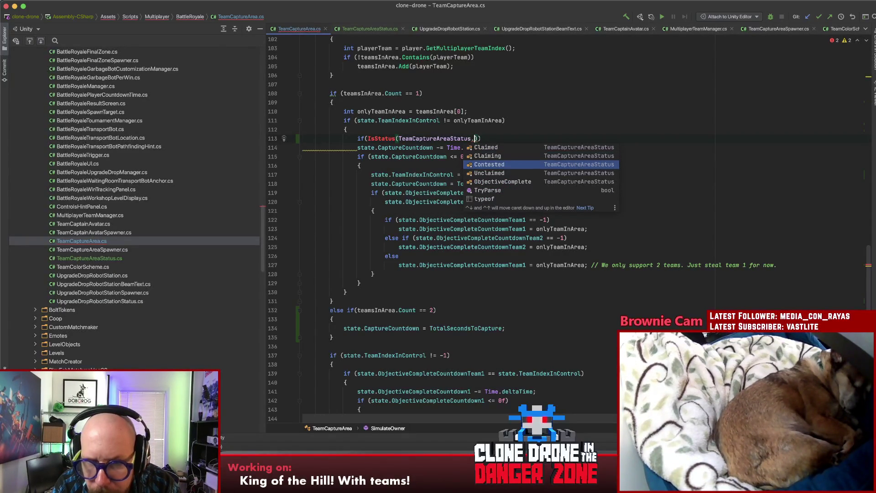
{"action": "key", "text": "Return"}
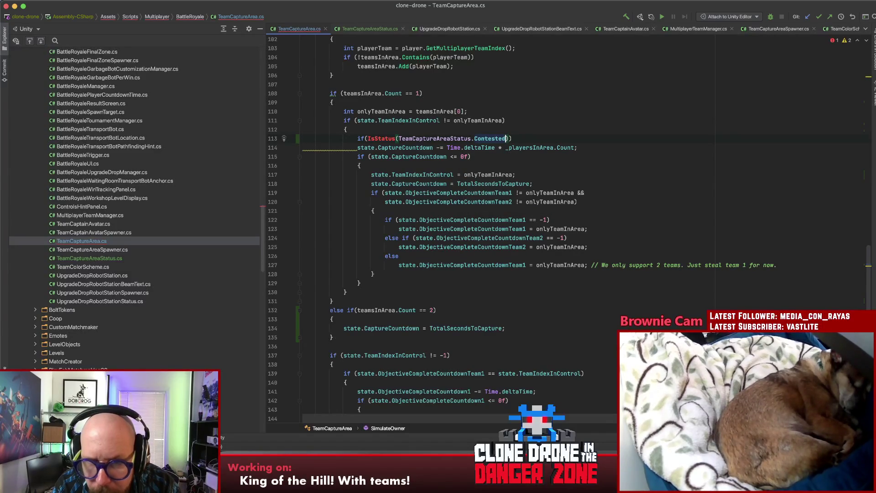
{"action": "key", "text": "alt+BackSpace"}
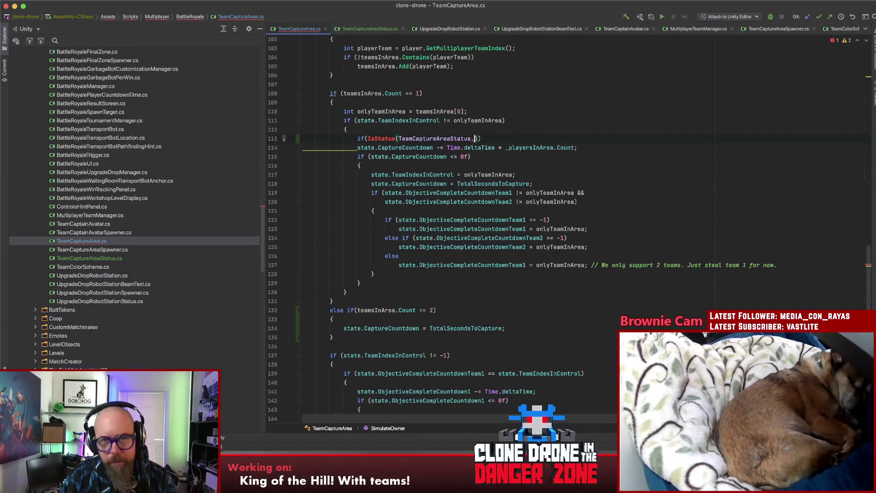
{"action": "type", "text": "C"}
{"action": "key", "text": "Down"}
{"action": "key", "text": "Return"}
Give the if statement an empty braced body and negate its condition with '!'
{"action": "key", "text": "End"}
{"action": "key", "text": "Return"}
{"action": "type", "text": "{"}
{"action": "key", "text": "Return"}
{"action": "left_click", "coordinate": [371, 139]}
{"action": "type", "text": "!"}
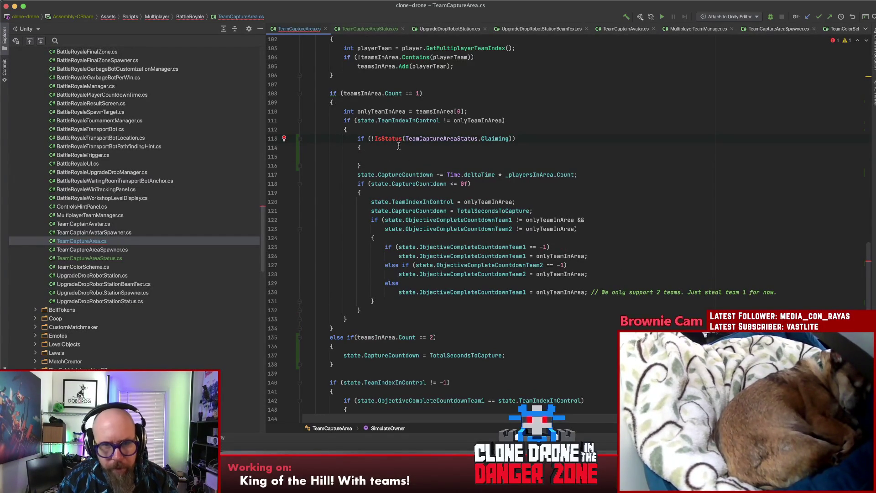
Reset state.CaptureCountdown to TotalSecondsToCapture inside the not-Claiming block
{"action": "key", "text": "Up"}
{"action": "key", "text": "Up"}
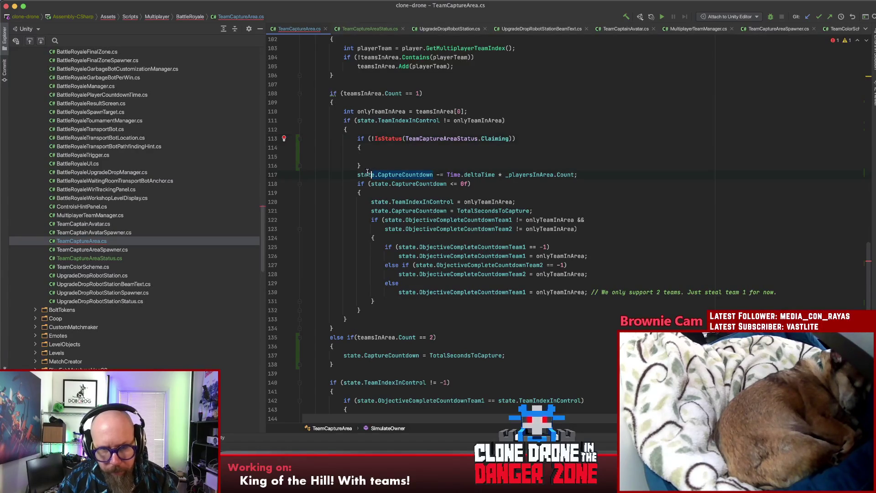
{"action": "left_click", "coordinate": [352, 175]}
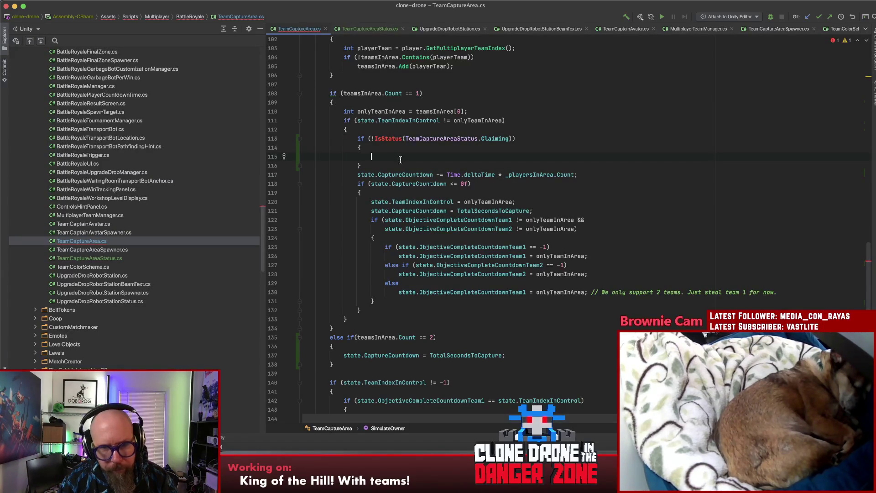
{"action": "type", "text": "state.CaptureCountdown ="}
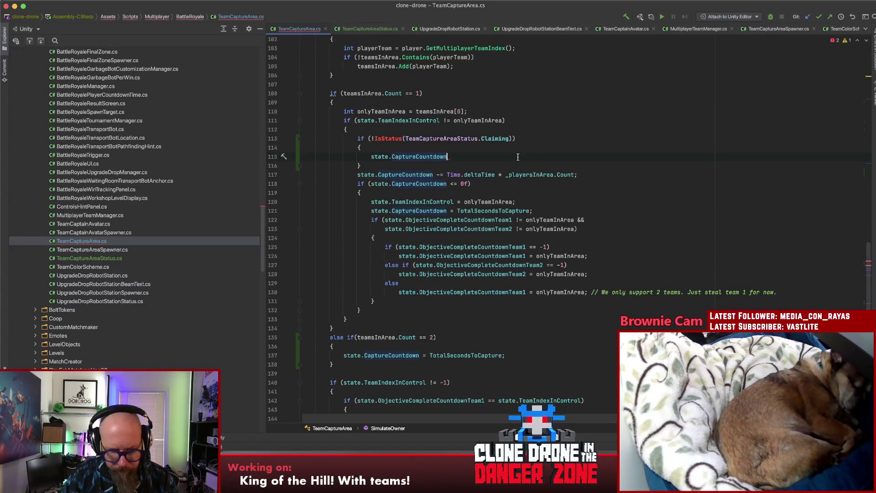
{"action": "key", "text": "Escape"}
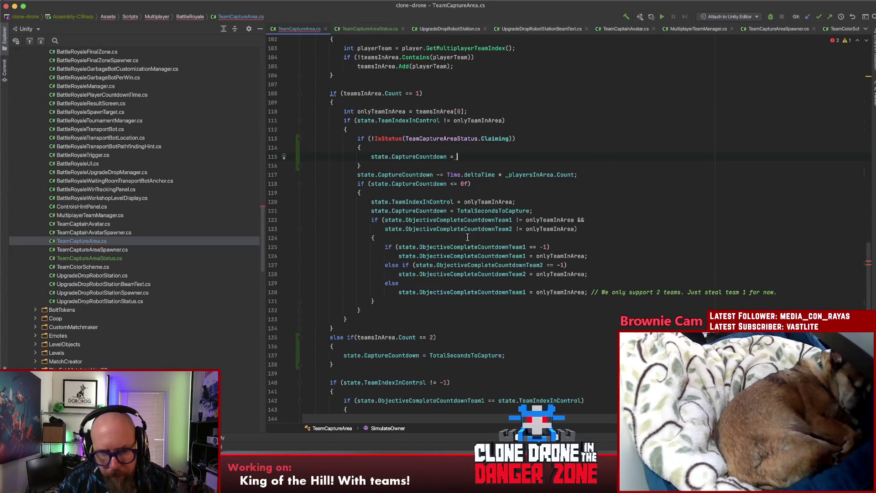
{"action": "left_click", "coordinate": [456, 156]}
{"action": "type", "text": "state.CaptureCountdown = TotalSecondsToCapture;"}
{"action": "key", "text": "Return"}
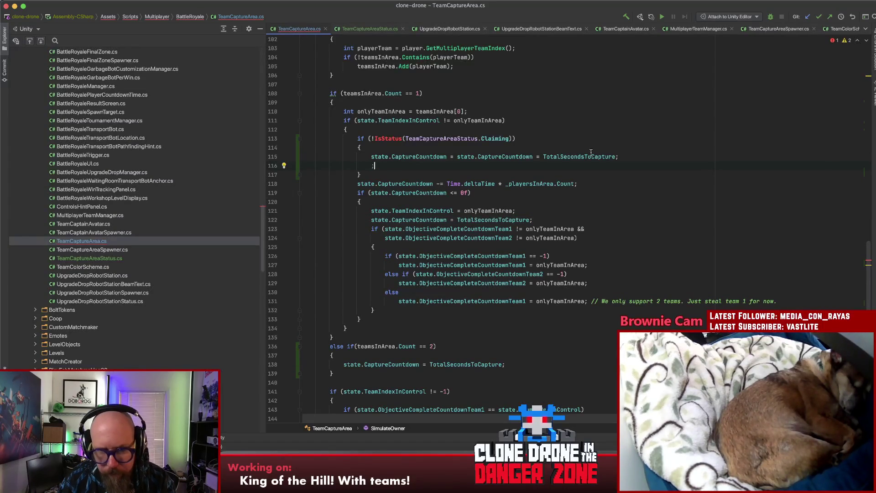
Add a '// Currently not claimed, reset countdown!' comment above the countdown reset
{"action": "key", "text": "Up"}
{"action": "key", "text": "super+alt+Return"}
{"action": "type", "text": "// Currently n"}
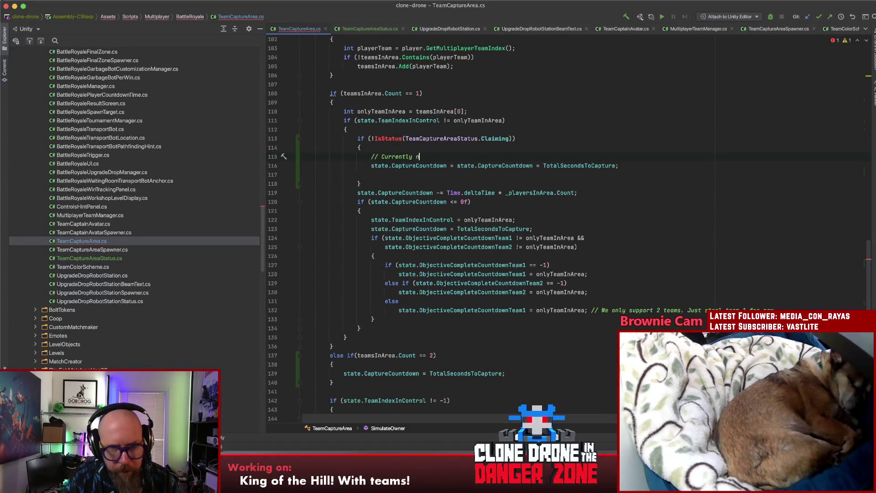
{"action": "type", "text": "reset countdown!"}
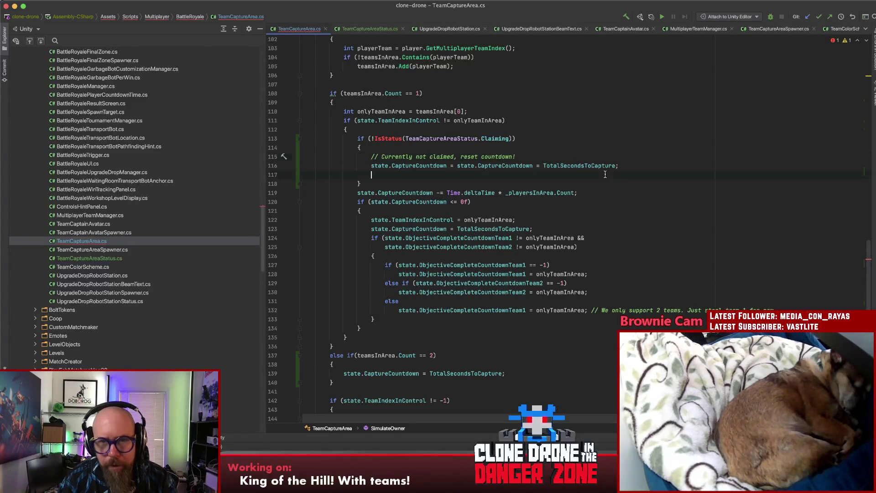
{"action": "type", "text": "state."}
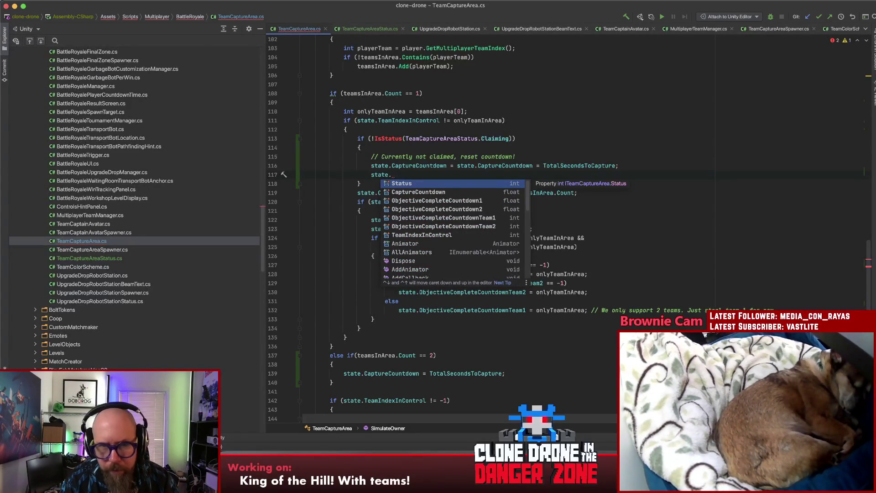
{"action": "key", "text": "Return"}
{"action": "type", "text": "="}
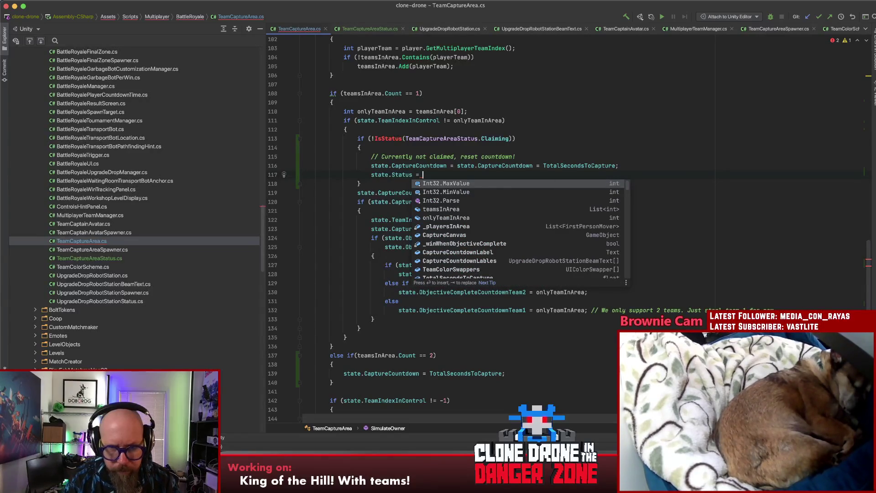
{"action": "left_click", "coordinate": [399, 176]}
{"action": "key", "text": "super+z"}
{"action": "left_click", "coordinate": [381, 139]}
{"action": "key", "text": "alt+Return"}
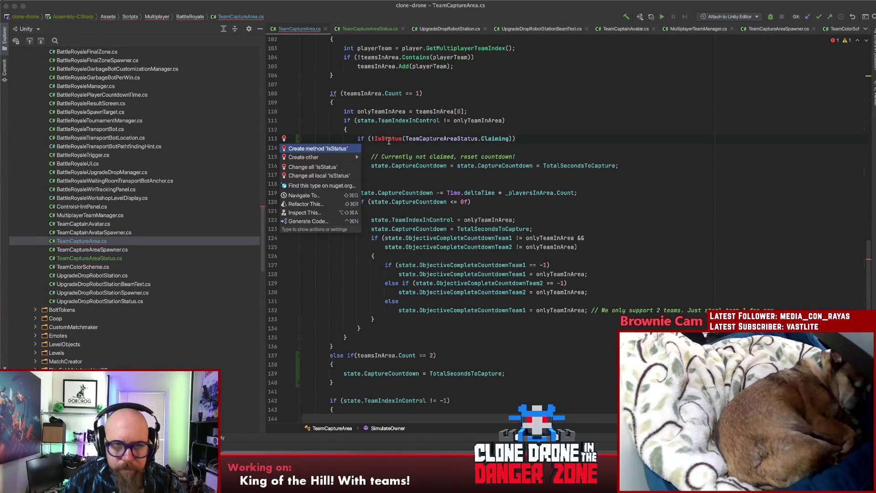
Generate a bool IsStatus method with a parameter named status
{"action": "key", "text": "Return"}
{"action": "key", "text": "Tab"}
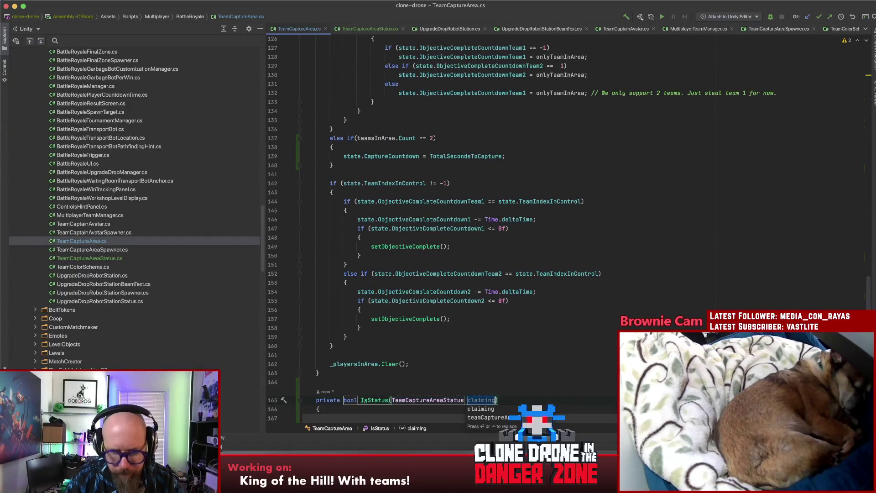
{"action": "type", "text": "status"}
{"action": "key", "text": "Return"}
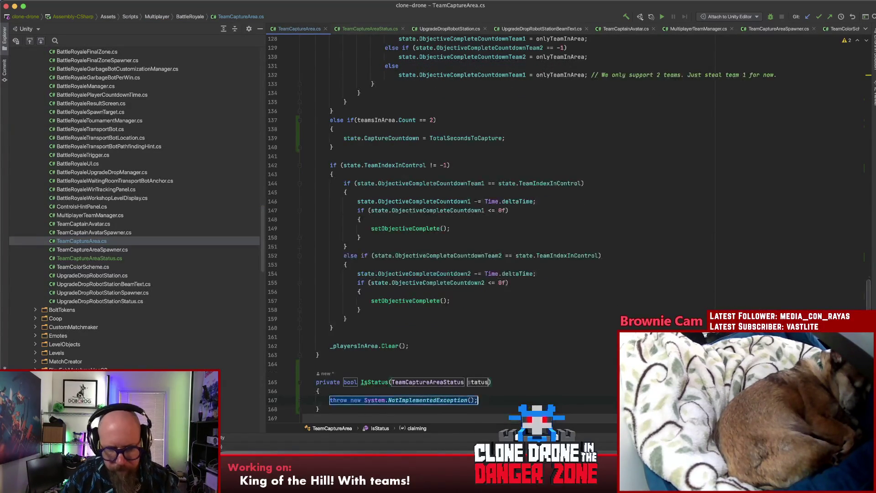
Replace the NotImplementedException placeholder with 'return state.Status == (int)status;'
{"action": "scroll", "coordinate": [441, 127], "scroll_direction": "down", "scroll_amount": 3}
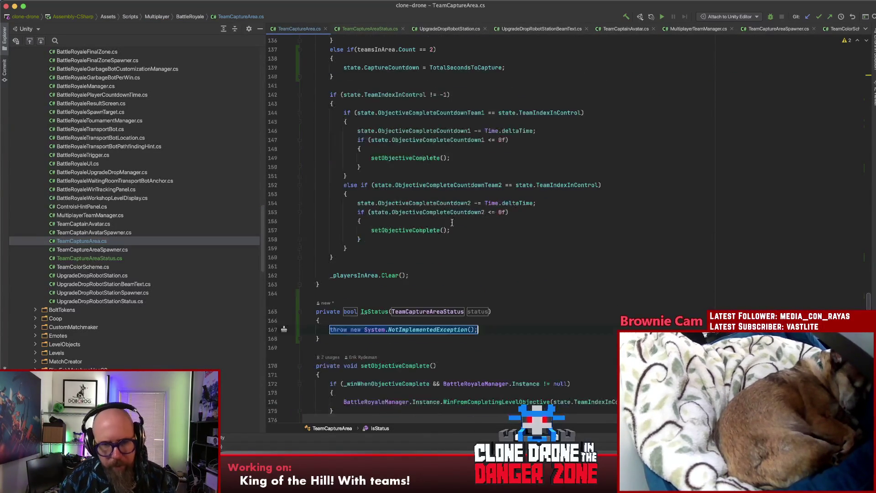
{"action": "left_click_drag", "start_coordinate": [490, 329], "coordinate": [329, 330]}
{"action": "key", "text": "BackSpace"}
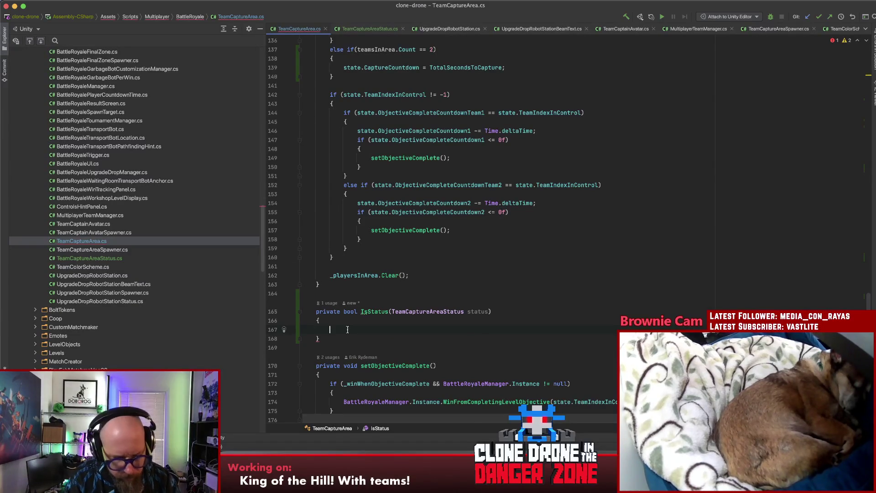
{"action": "type", "text": "return sa"}
{"action": "key", "text": "BackSpace"}
{"action": "type", "text": "tate.S"}
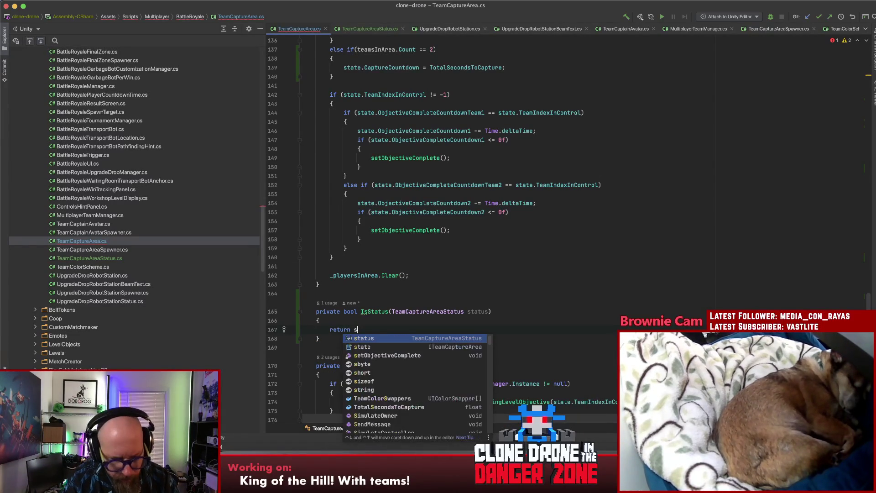
{"action": "key", "text": "Return"}
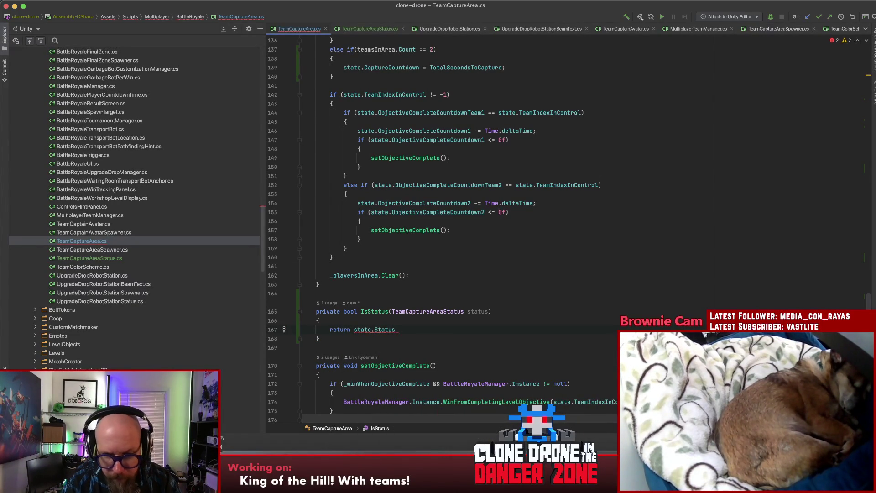
{"action": "type", "text": "state.Status == "}
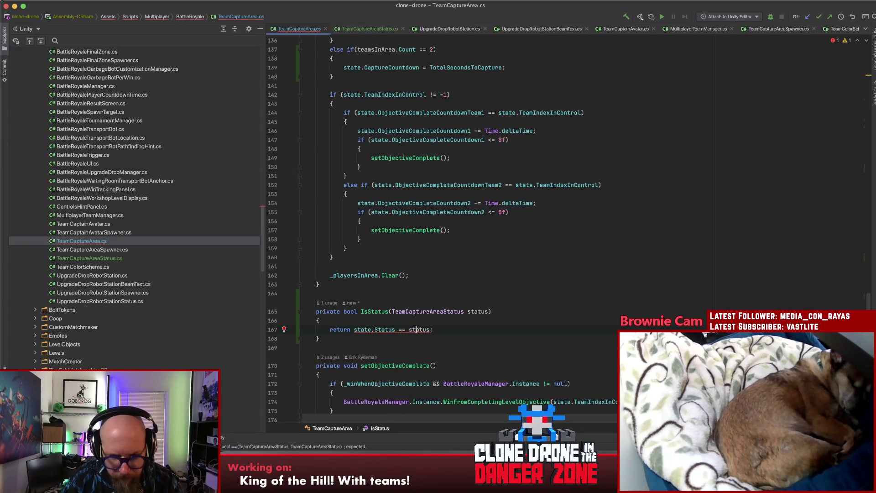
{"action": "type", "text": "(int)"}
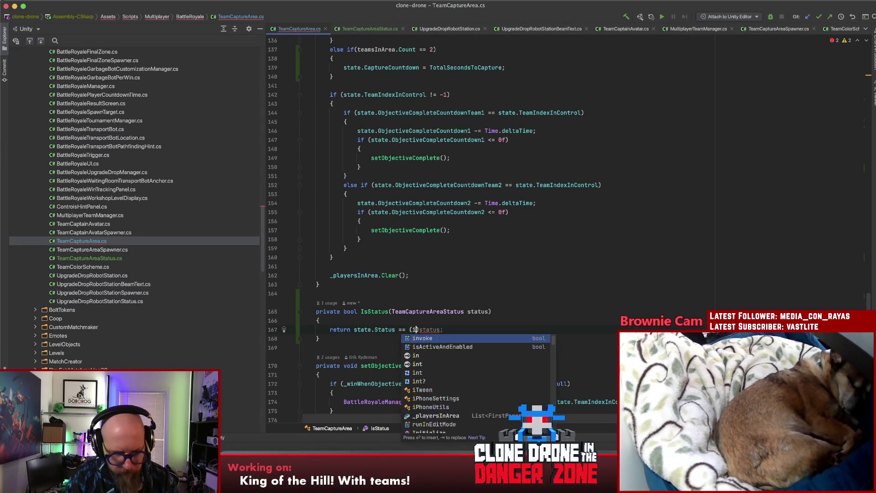
{"action": "left_click", "coordinate": [440, 329]}
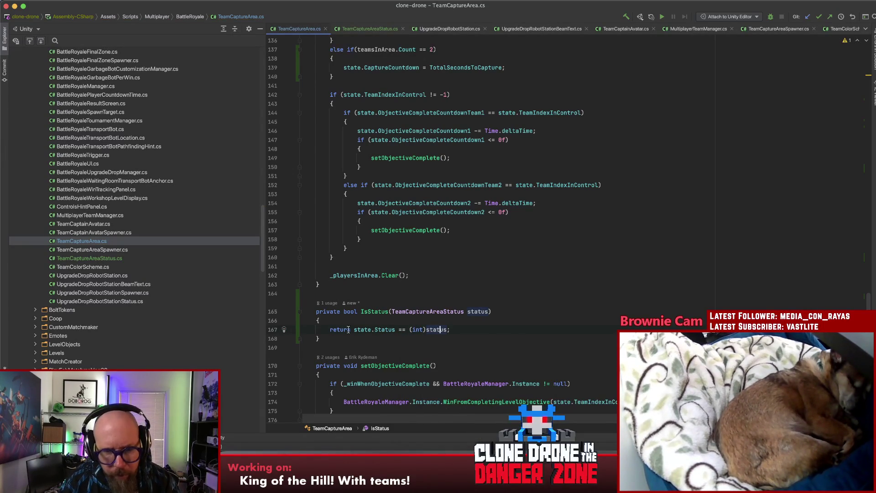
{"action": "left_click_drag", "start_coordinate": [316, 312], "coordinate": [336, 339]}
Duplicate the IsStatus method below itself and rename the copy to SetStatus
{"action": "key", "text": "super+c"}
{"action": "left_click", "coordinate": [336, 339]}
{"action": "key", "text": "Return"}
{"action": "key", "text": "Return"}
{"action": "key", "text": "super+v"}
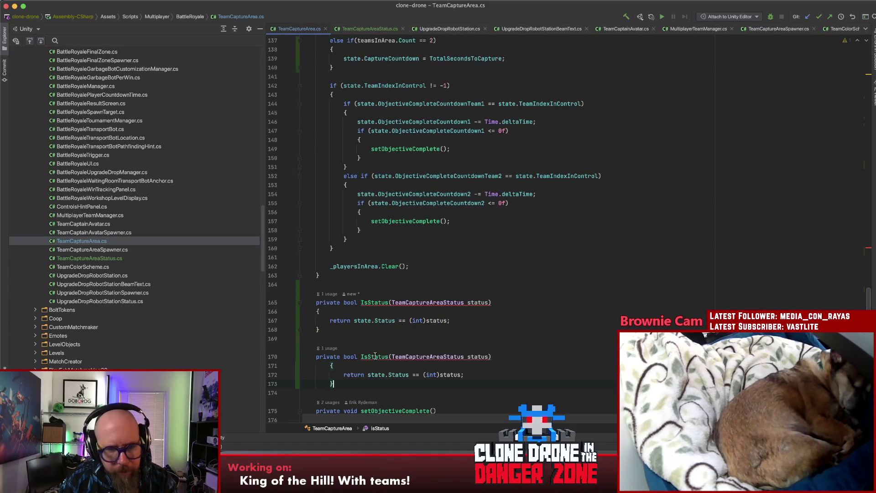
{"action": "double_click", "coordinate": [375, 356]}
{"action": "type", "text": "SetStatus"}
Make SetStatus assign state.Status = (int)status only when BoltNetwork.IsServer
{"action": "left_click", "coordinate": [392, 368]}
{"action": "key", "text": "Return"}
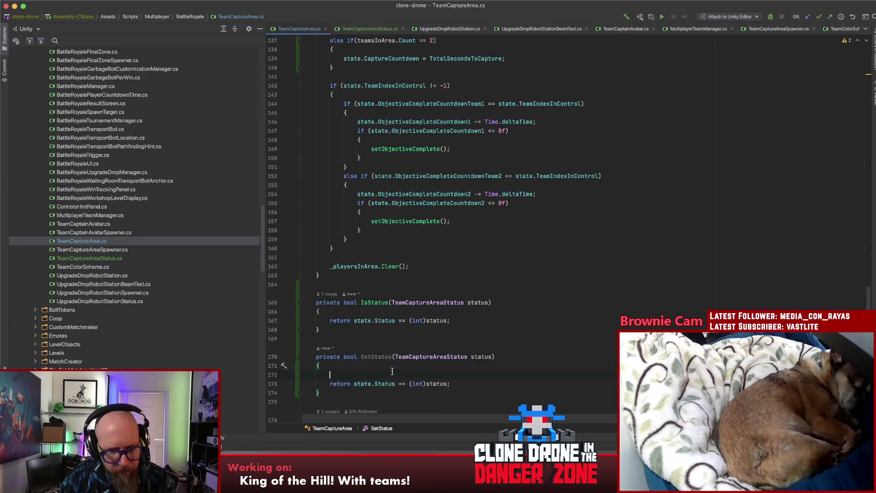
{"action": "type", "text": "if(Boltne"}
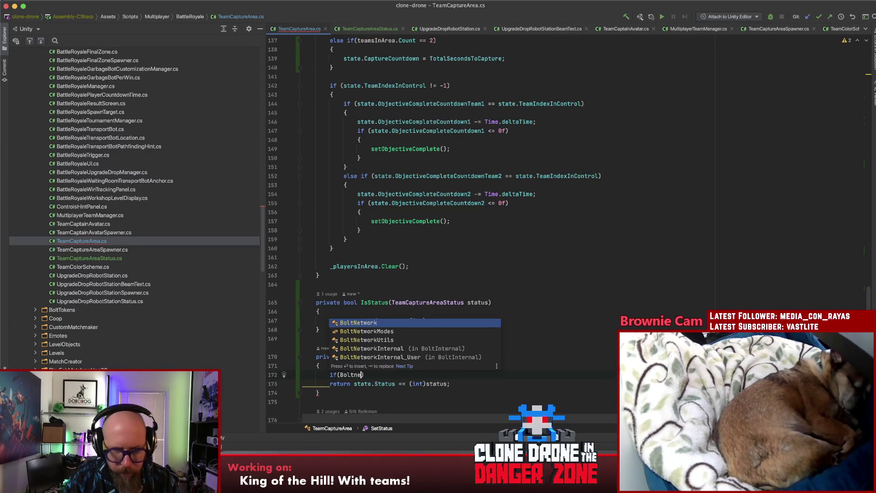
{"action": "type", "text": "."}
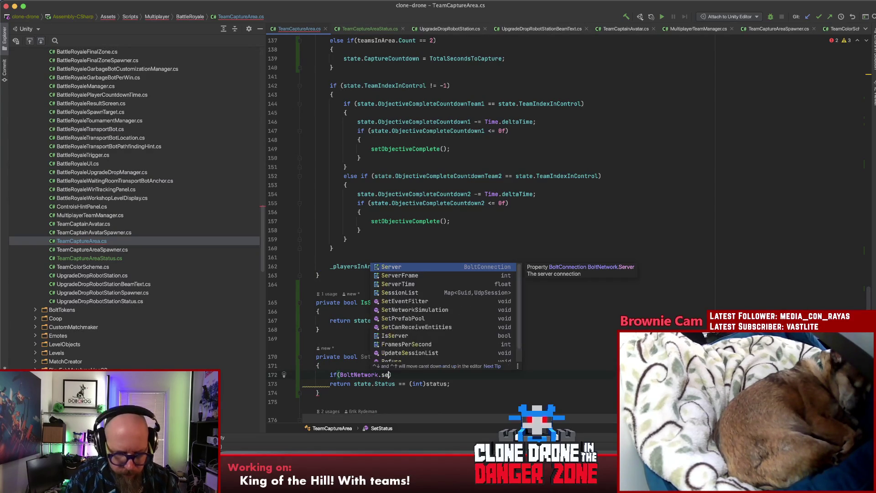
{"action": "type", "text": "IsS"}
{"action": "key", "text": "Return"}
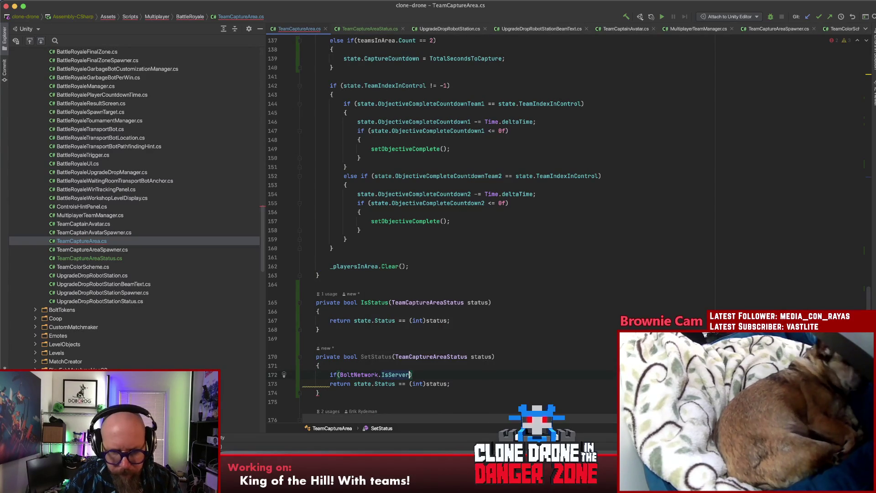
{"action": "key", "text": "BackSpace"}
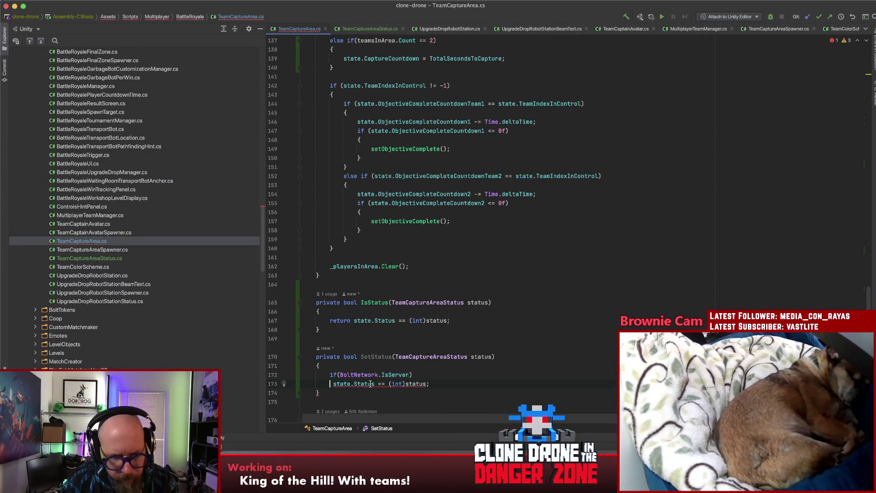
{"action": "key", "text": "Delete"}
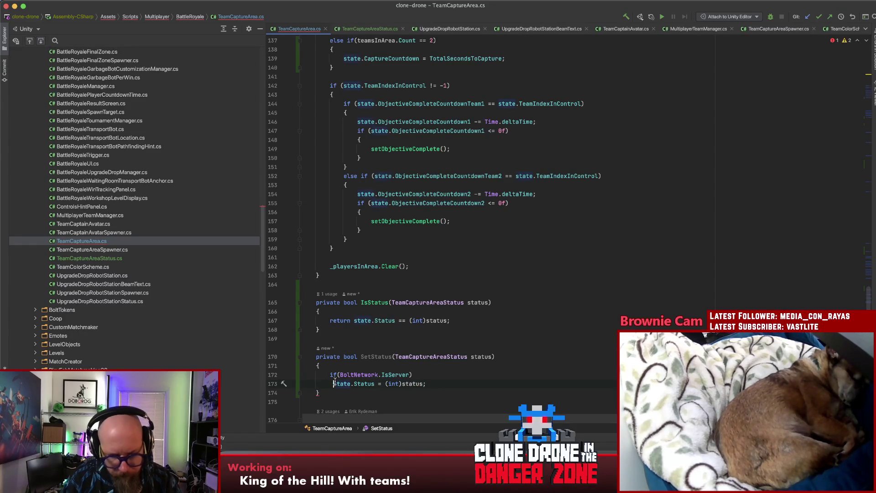
{"action": "key", "text": "BackSpace"}
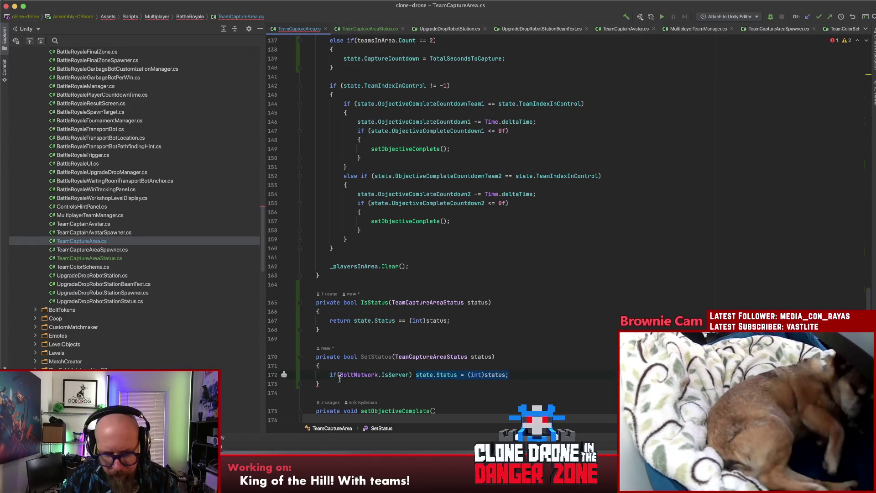
{"action": "key", "text": "Return"}
{"action": "left_click", "coordinate": [446, 379]}
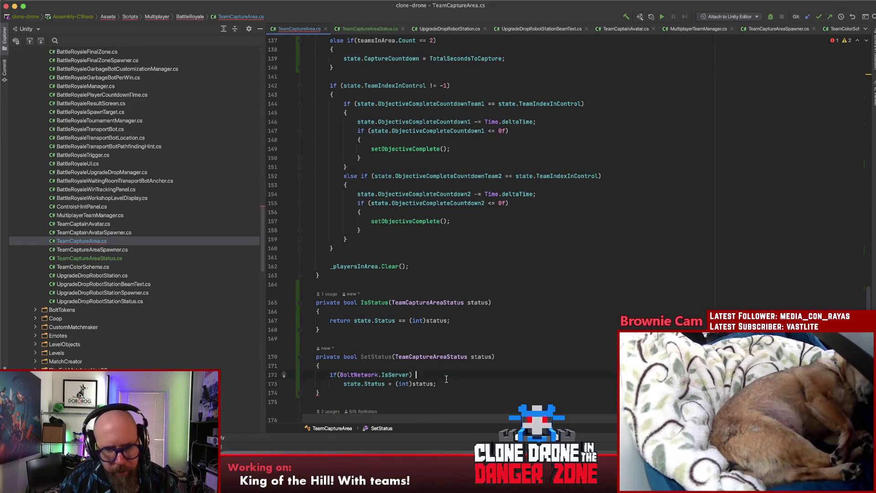
{"action": "left_click", "coordinate": [336, 374]}
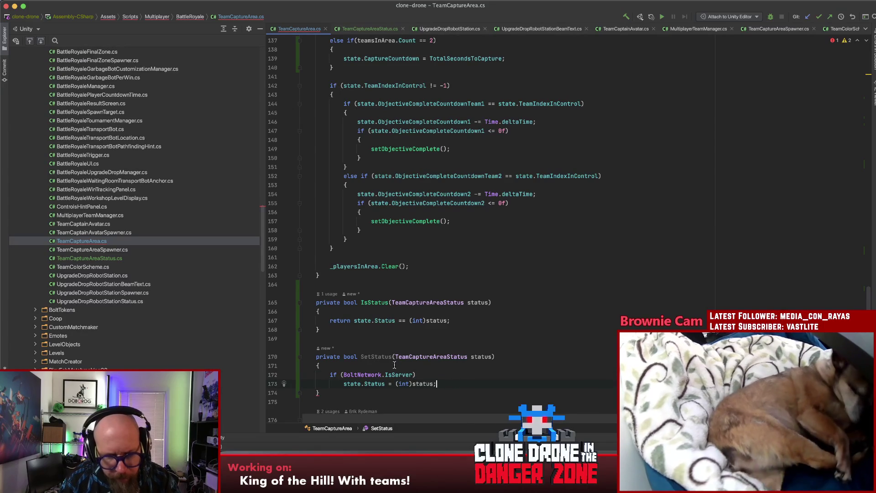
Change the SetStatus return type from bool to void
{"action": "double_click", "coordinate": [347, 356]}
{"action": "type", "text": "void"}
{"action": "left_click", "coordinate": [475, 383]}
{"action": "left_click", "coordinate": [475, 369]}
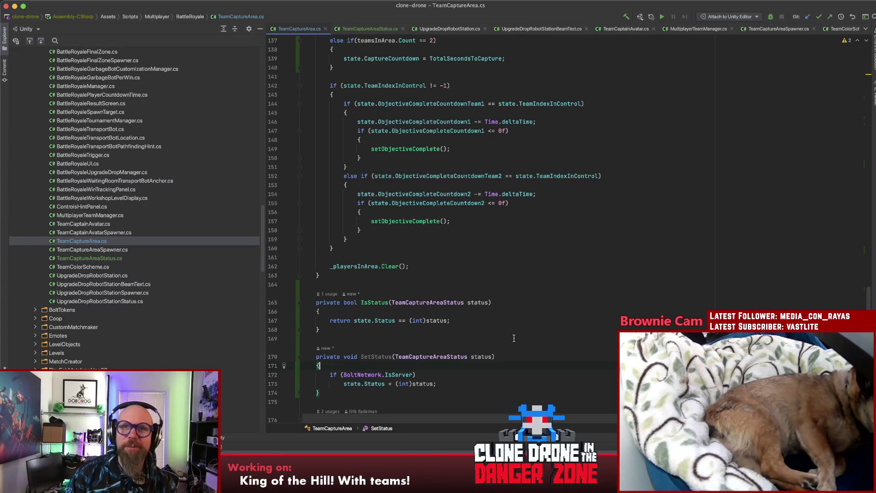
Call SetStatus(TeamCaptureAreaStatus.Claiming) after the countdown reset and add a space after 'if' on line 120
{"action": "left_click", "coordinate": [502, 319]}
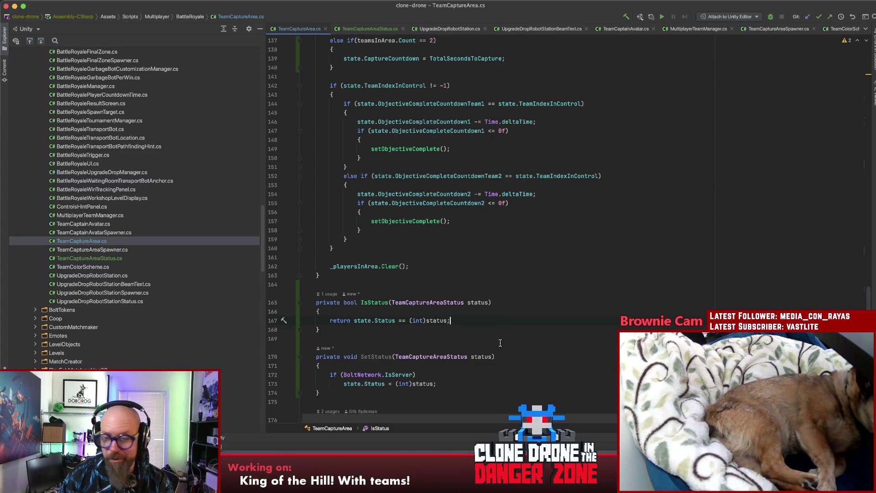
{"action": "left_click", "coordinate": [500, 342]}
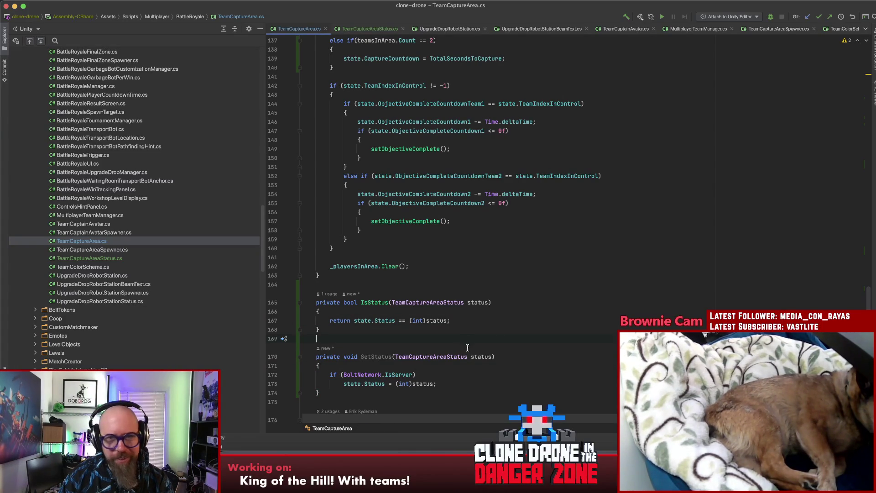
{"action": "scroll", "coordinate": [467, 348], "scroll_direction": "up", "scroll_amount": 6}
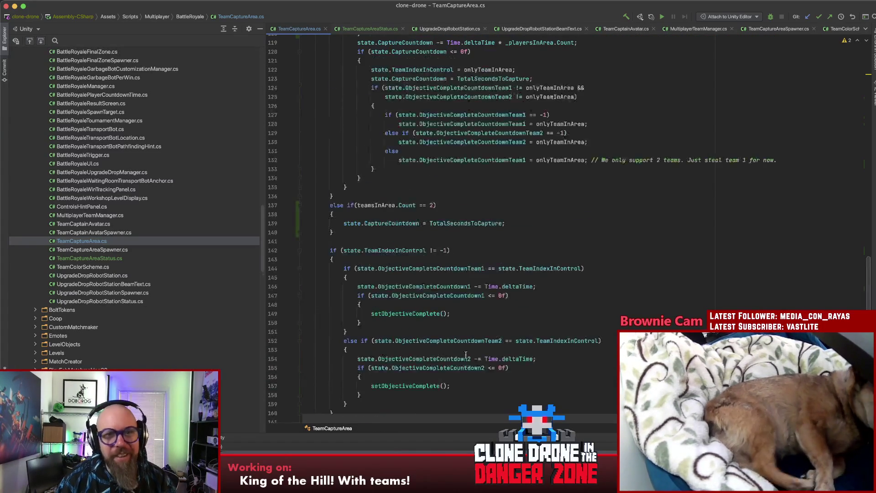
{"action": "scroll", "coordinate": [466, 355], "scroll_direction": "up", "scroll_amount": 5}
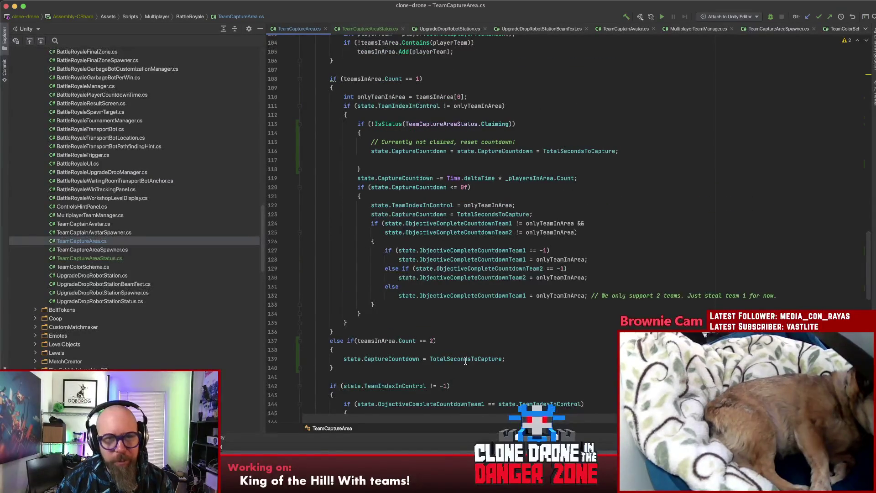
{"action": "left_click", "coordinate": [377, 123]}
{"action": "left_click", "coordinate": [376, 159]}
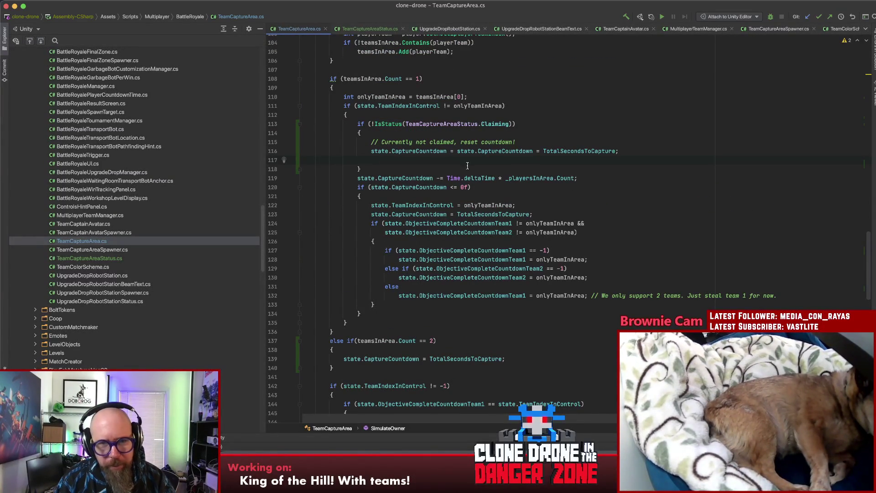
{"action": "type", "text": "St"}
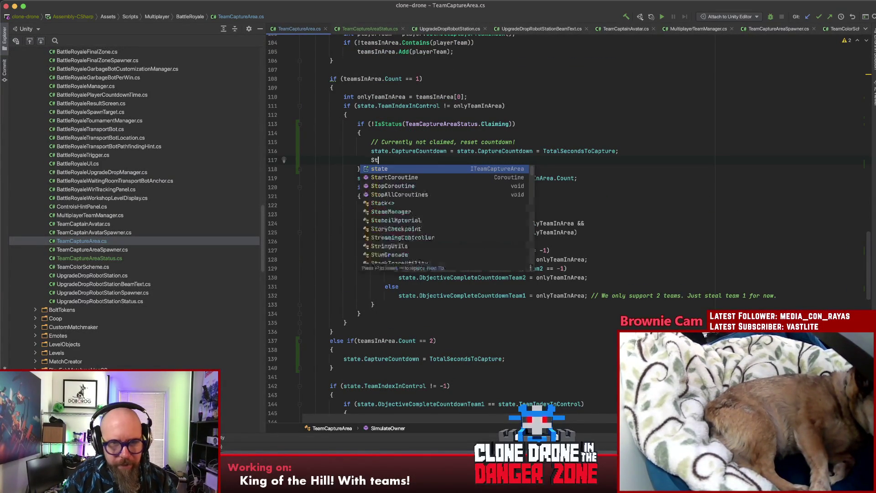
{"action": "type", "text": "SetStat"}
{"action": "key", "text": "Return"}
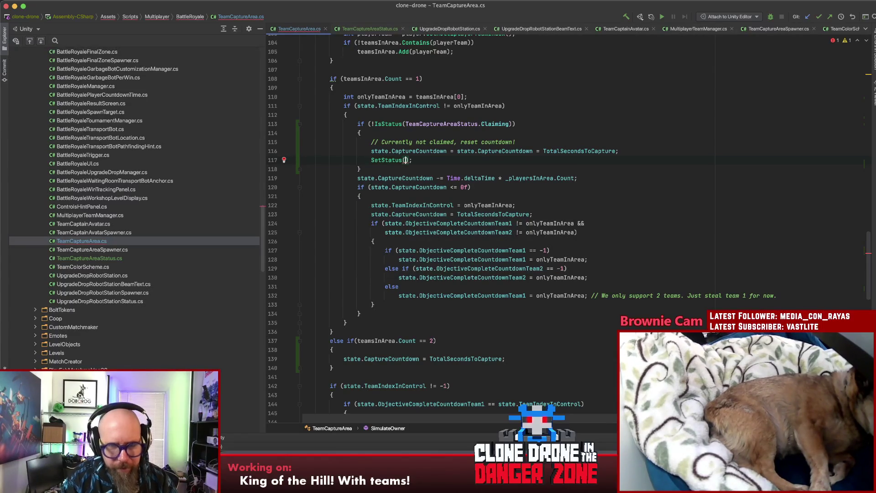
{"action": "key", "text": "Down"}
{"action": "key", "text": "Return"}
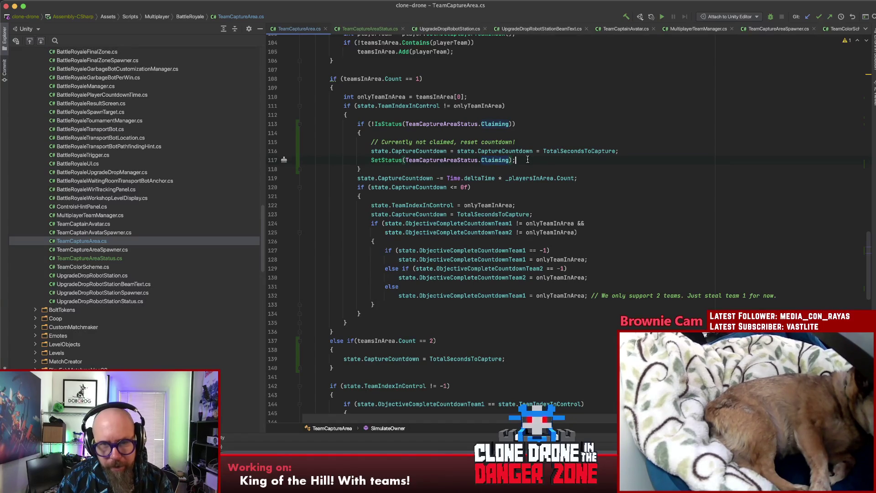
{"action": "left_click", "coordinate": [543, 152]}
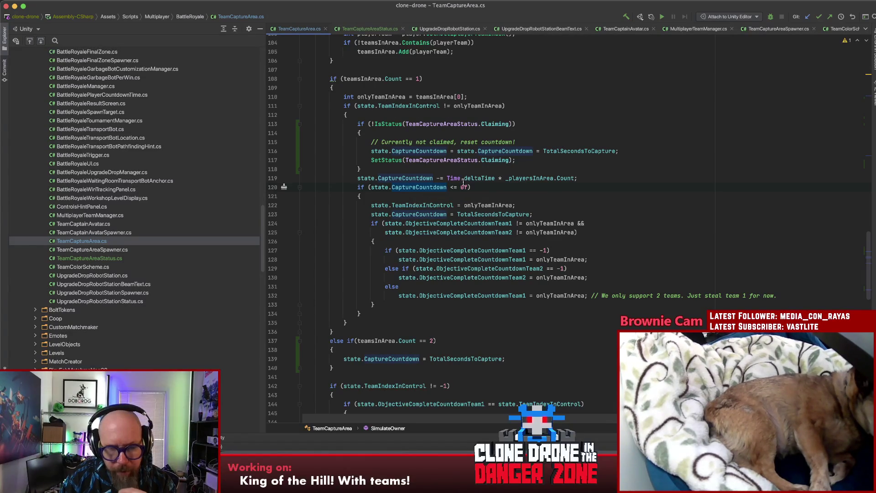
{"action": "left_click", "coordinate": [366, 187]}
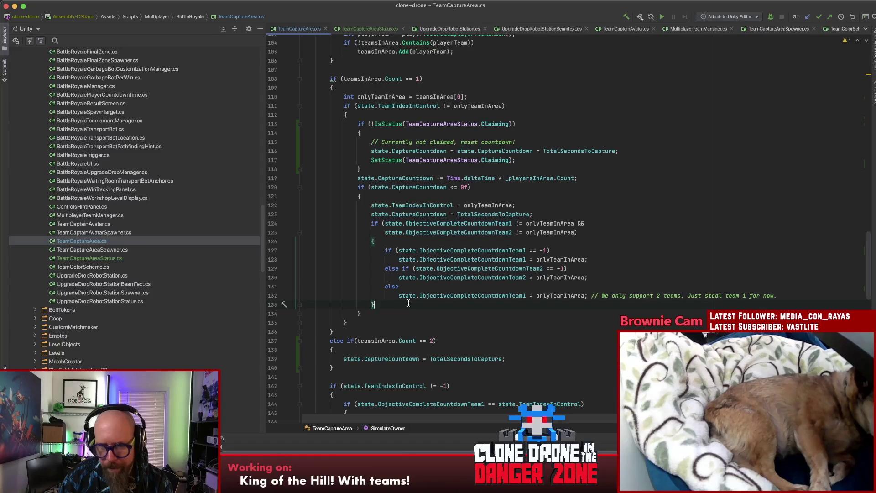
Call SetStatus(TeamCaptureAreaStatus.Claimed) at the start of the 'CaptureCountdown <= 0f' block
{"action": "key", "text": "Return"}
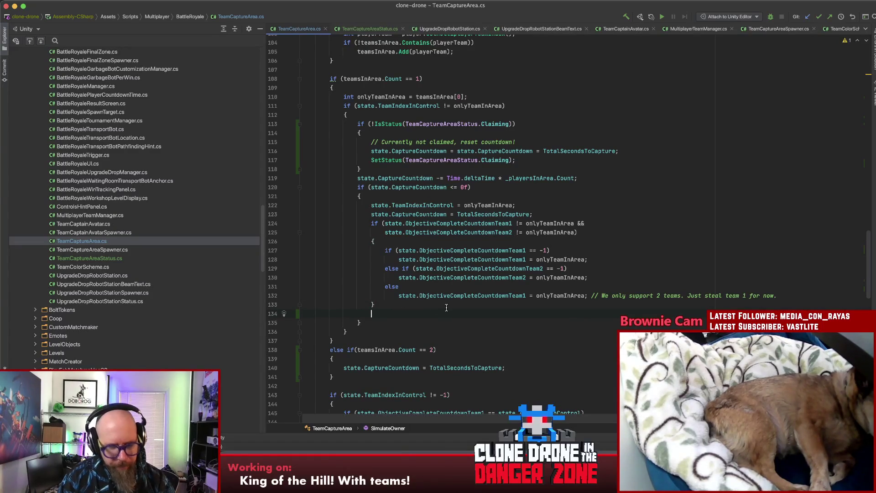
{"action": "type", "text": "s"}
{"action": "key", "text": "BackSpace"}
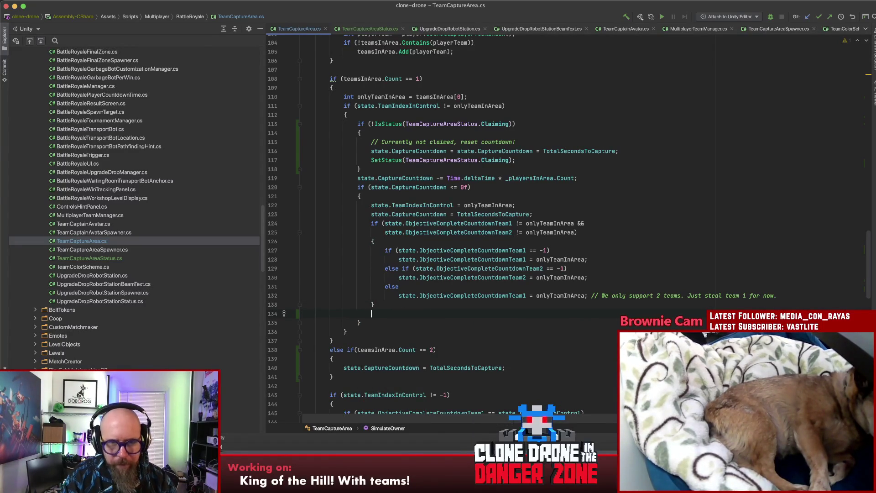
{"action": "key", "text": "BackSpace"}
{"action": "left_click", "coordinate": [406, 196]}
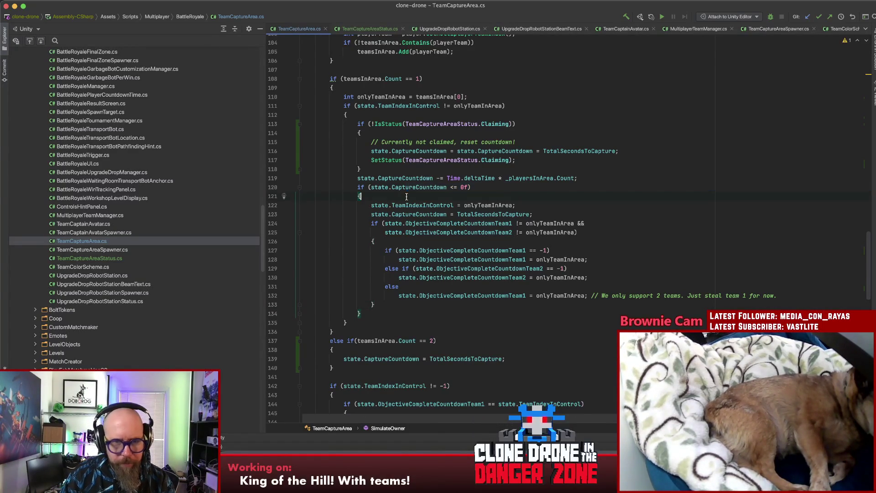
{"action": "key", "text": "Return"}
{"action": "type", "text": "SetSt"}
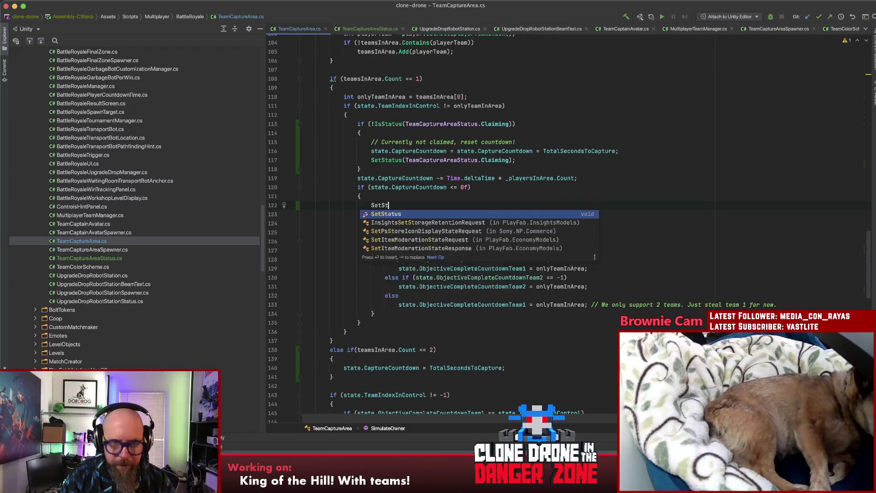
{"action": "key", "text": "Return"}
{"action": "type", "text": "Team);"}
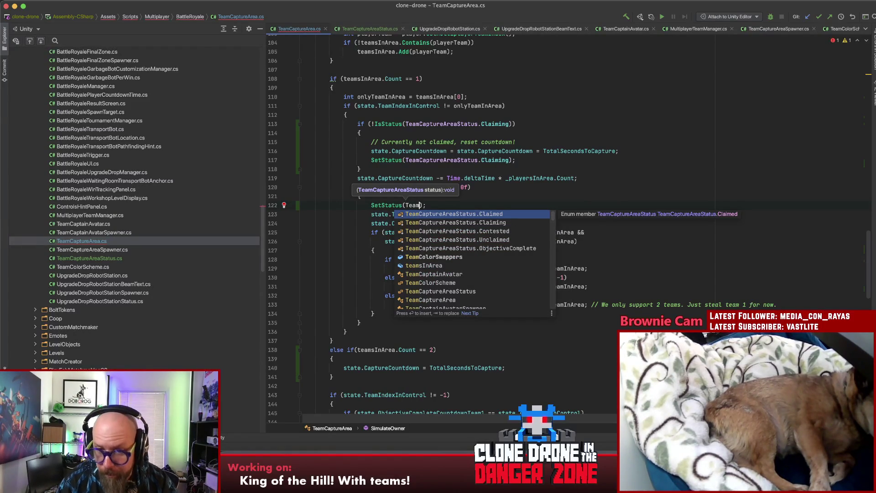
{"action": "key", "text": "Return"}
{"action": "key", "text": "End"}
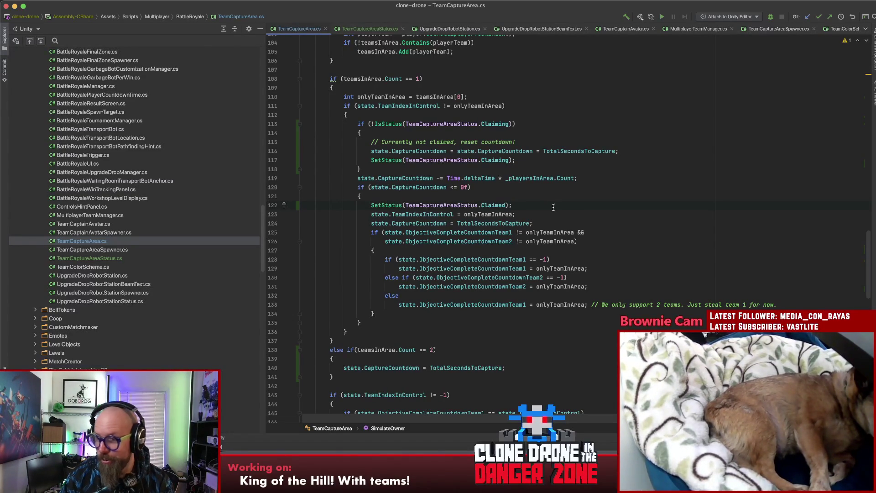
{"action": "left_click", "coordinate": [548, 212]}
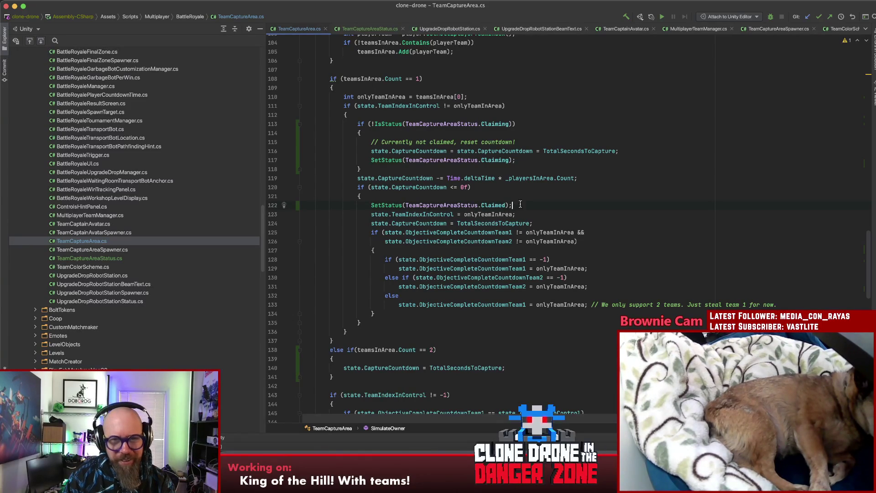
{"action": "scroll", "coordinate": [546, 205], "scroll_direction": "down", "scroll_amount": 4}
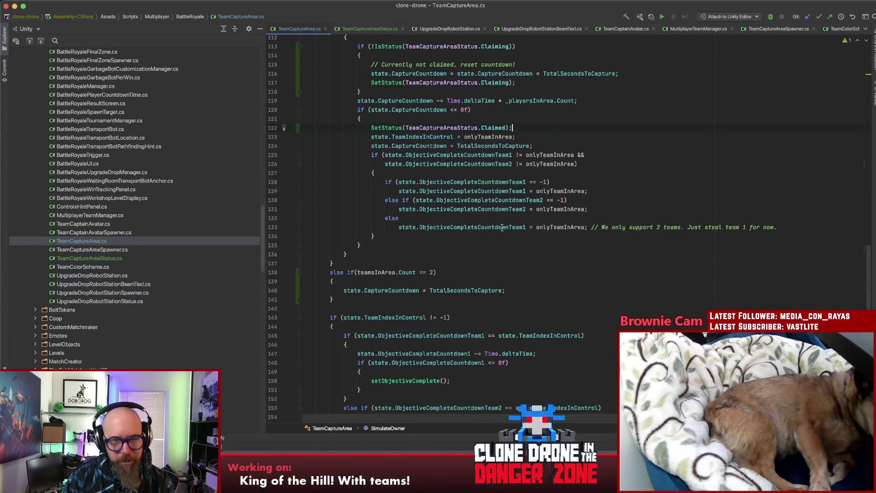
{"action": "left_click", "coordinate": [402, 273]}
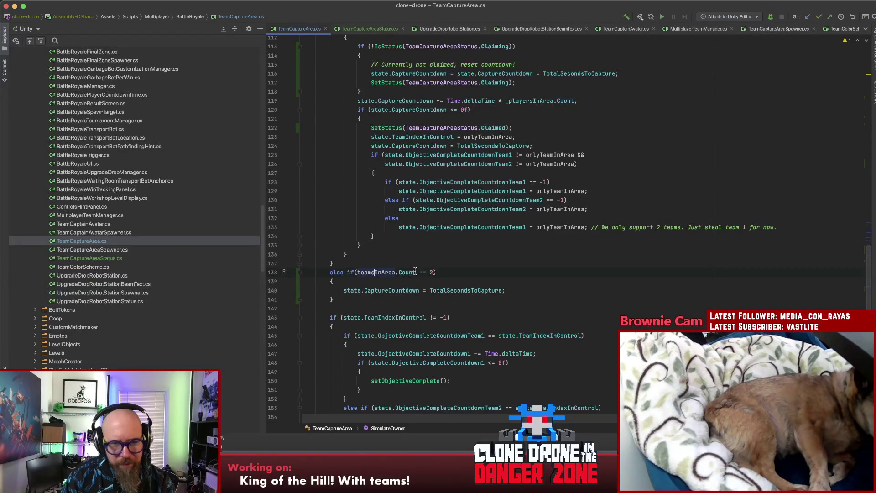
{"action": "key", "text": "Right"}
{"action": "key", "text": "Right"}
{"action": "left_click_drag", "start_coordinate": [400, 290], "coordinate": [347, 290]}
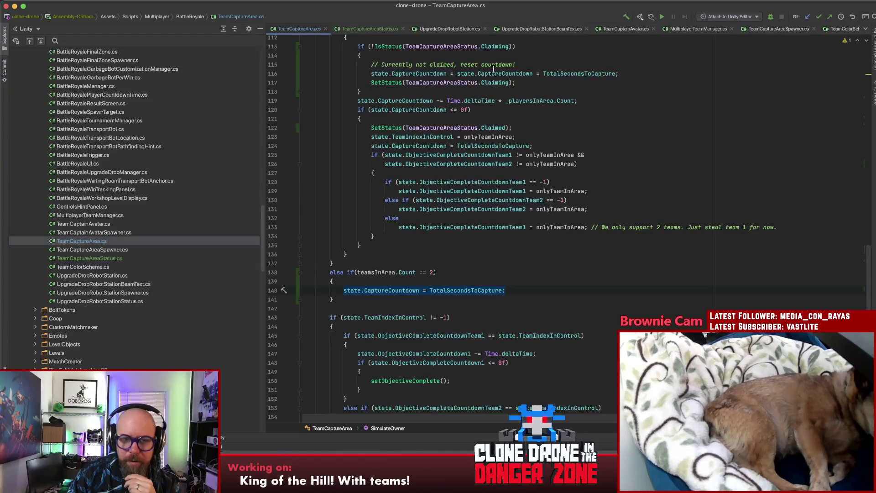
{"action": "scroll", "coordinate": [498, 66], "scroll_direction": "up", "scroll_amount": 3}
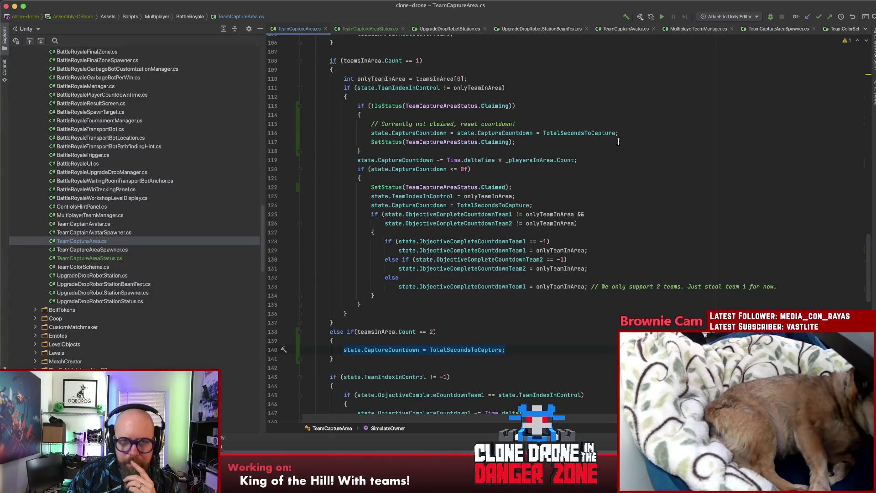
{"action": "left_click", "coordinate": [521, 187]}
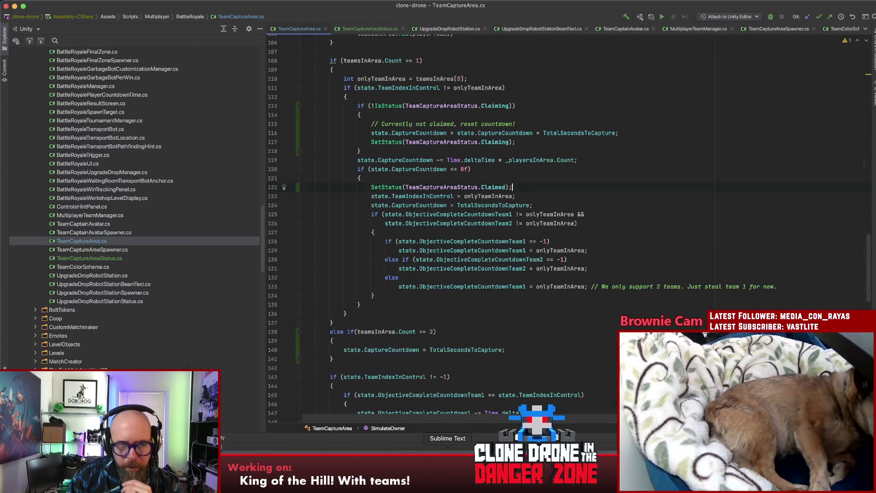
Check the Contested state in the Sublime Text team-mode notes, then return to TeamCaptureArea.cs
{"action": "left_click", "coordinate": [448, 458]}
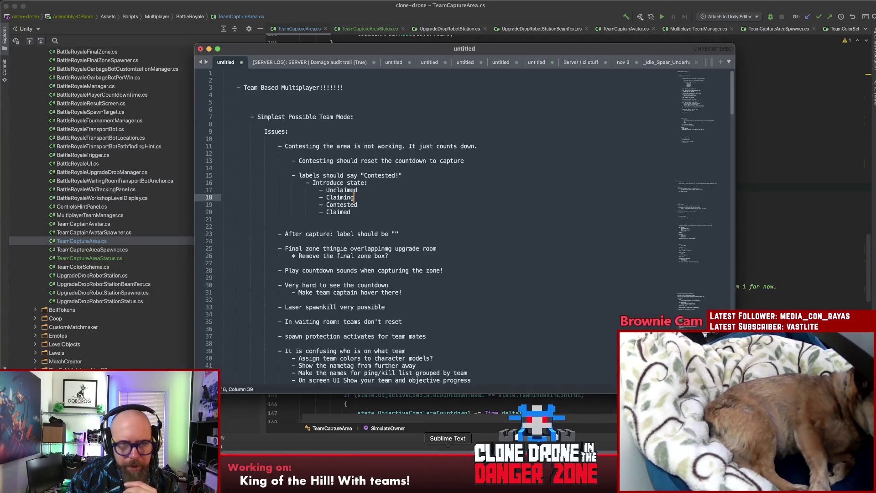
{"action": "left_click", "coordinate": [413, 202]}
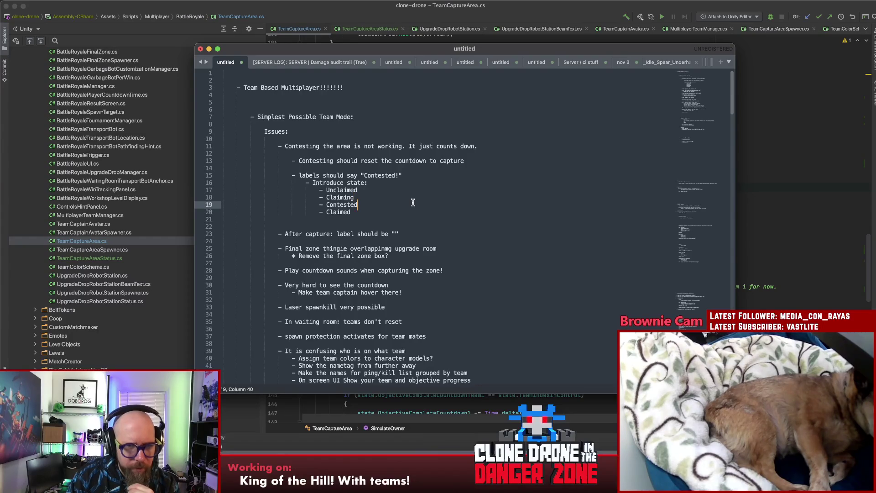
{"action": "double_click", "coordinate": [353, 206]}
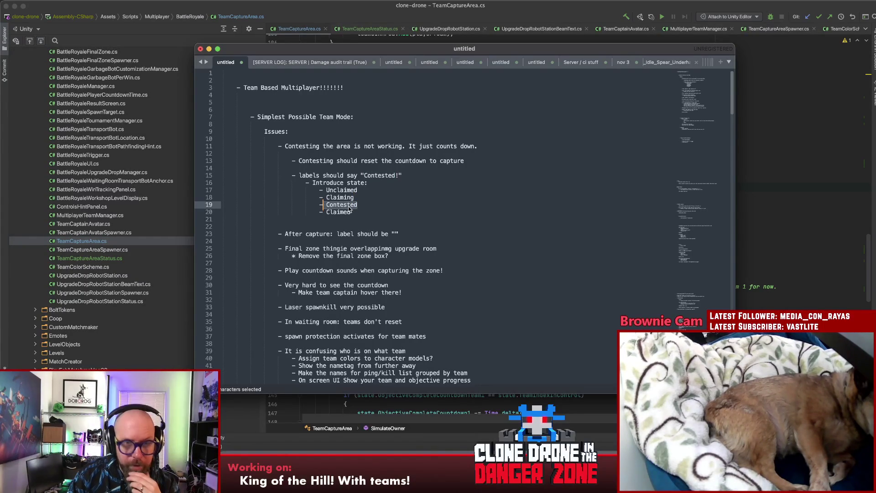
{"action": "left_click", "coordinate": [370, 206]}
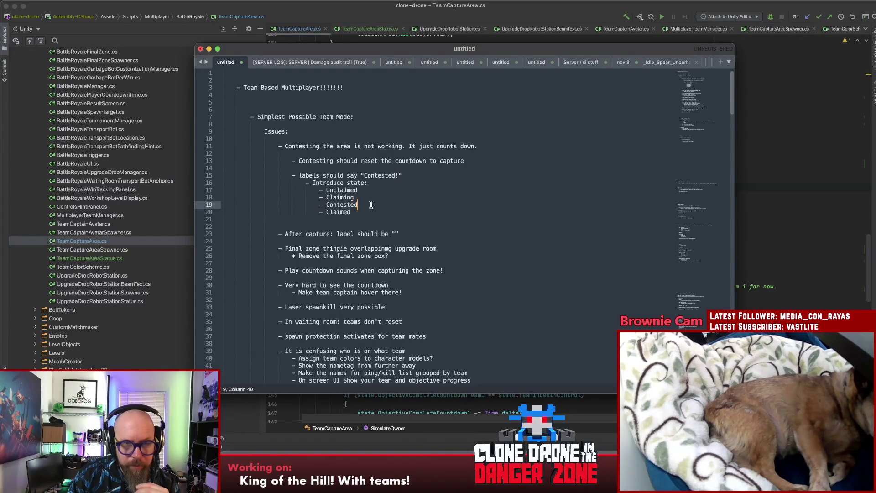
{"action": "left_click", "coordinate": [761, 188]}
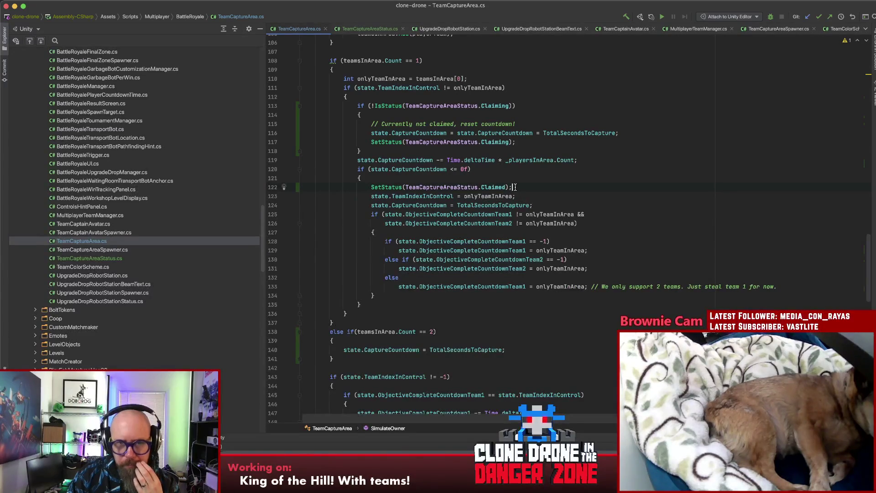
Copy the SetStatus Claimed call into the two-teams branch and change it to SetStatus(TeamCaptureAreaStatus.Contested)
{"action": "mouse_move", "coordinate": [513, 188]}
{"action": "left_mouse_down"}
{"action": "mouse_move", "coordinate": [358, 192]}
{"action": "mouse_move", "coordinate": [367, 189]}
{"action": "left_mouse_up"}
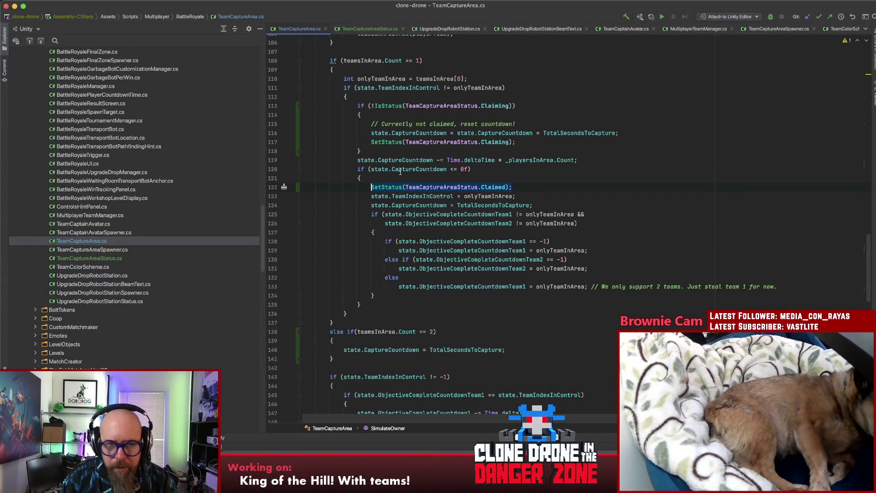
{"action": "key", "text": "cmd+c"}
{"action": "left_click", "coordinate": [414, 338]}
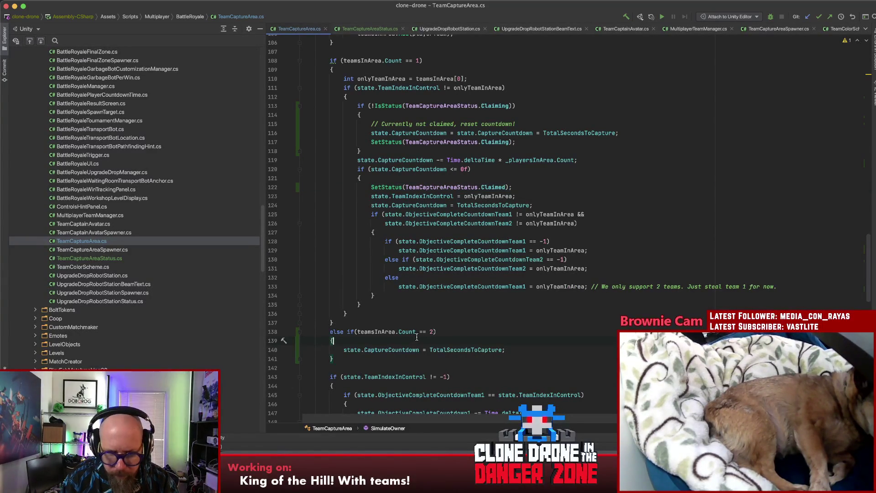
{"action": "key", "text": "Return"}
{"action": "key", "text": "cmd+v"}
{"action": "double_click", "coordinate": [466, 350]}
{"action": "type", "text": "Contested"}
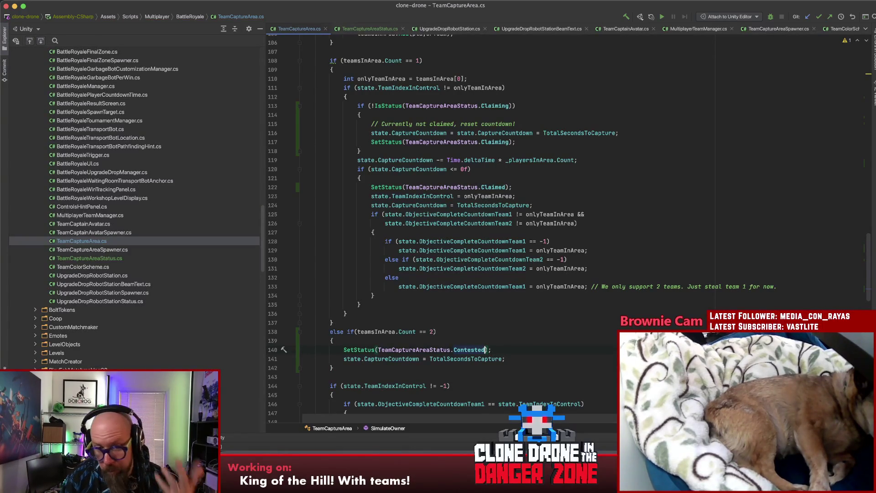
{"action": "left_click_drag", "start_coordinate": [491, 349], "coordinate": [339, 349]}
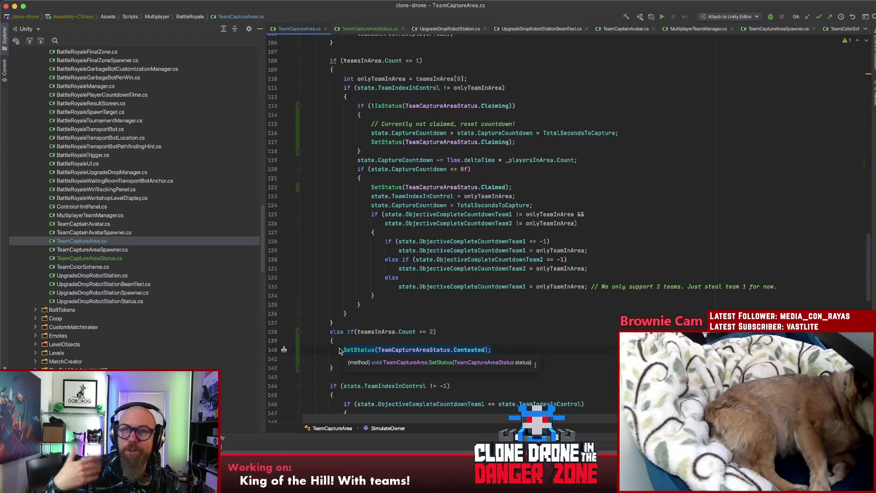
{"action": "left_click", "coordinate": [514, 348]}
{"action": "type", "text": "state.CaptureCountdown = TotalSecondsToCapture;"}
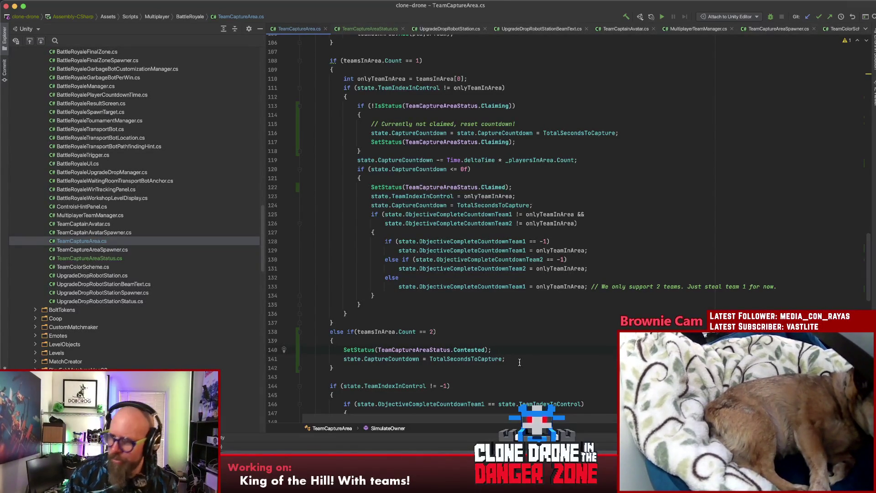
Paste the copied SetStatus Contested line at the start of setObjectiveComplete's body
{"action": "scroll", "coordinate": [517, 361], "scroll_direction": "down", "scroll_amount": 4}
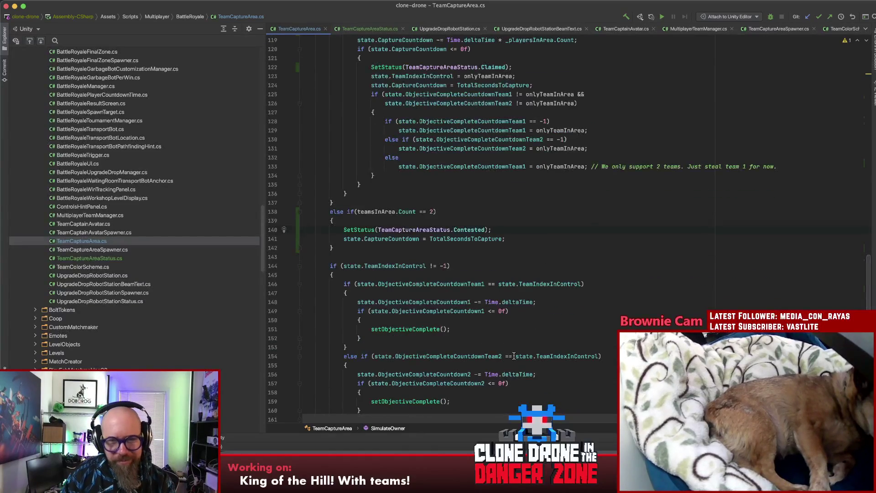
{"action": "scroll", "coordinate": [515, 356], "scroll_direction": "down", "scroll_amount": 3}
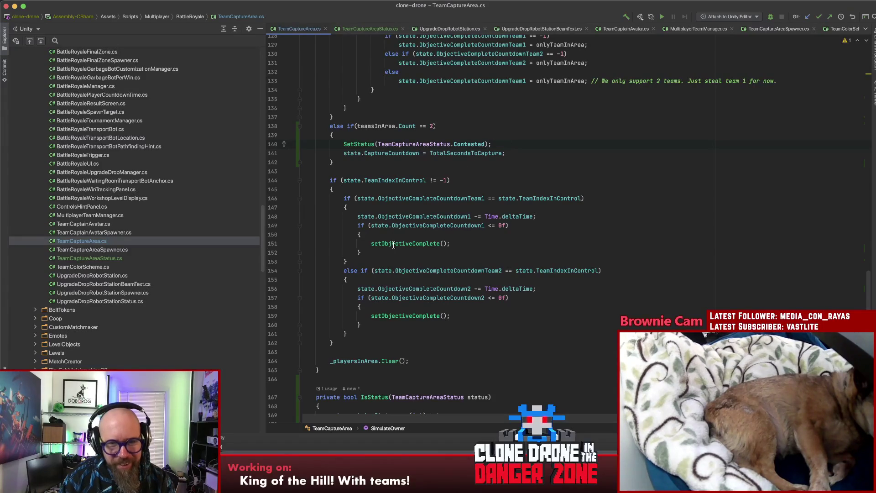
{"action": "left_click", "coordinate": [337, 141]}
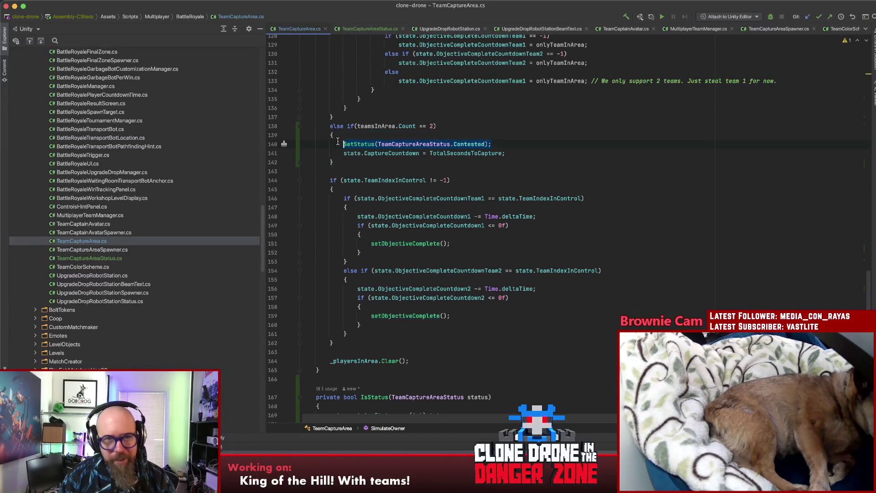
{"action": "left_click", "coordinate": [393, 244], "text": "super"}
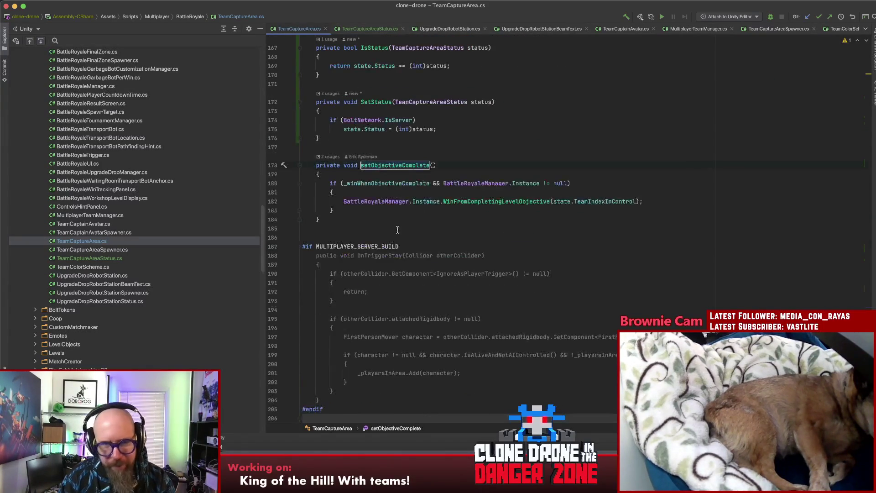
{"action": "left_click", "coordinate": [368, 175]}
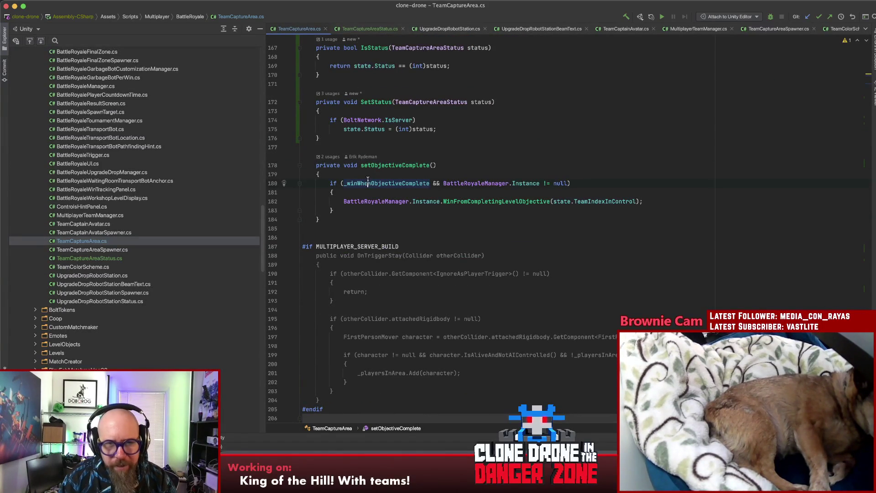
{"action": "key", "text": "Return"}
{"action": "key", "text": "super+v"}
Change the pasted status from Contested to ObjectiveComplete using autocomplete
{"action": "double_click", "coordinate": [451, 184]}
{"action": "key", "text": "BackSpace"}
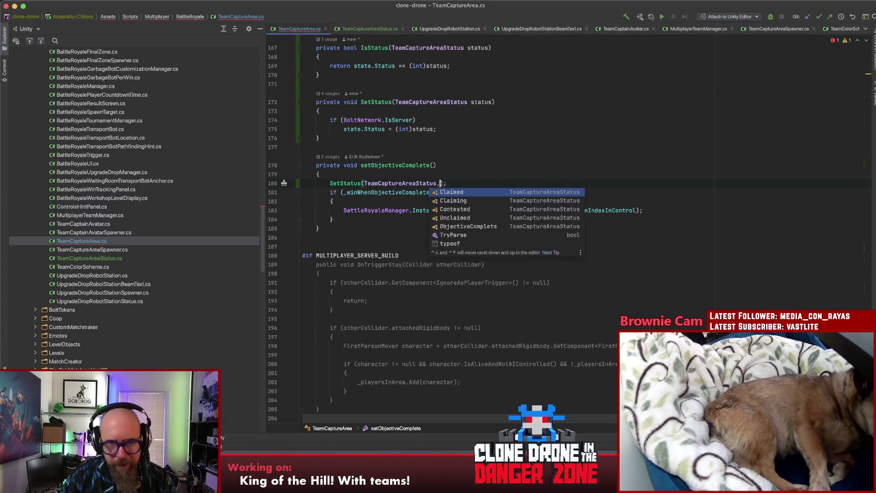
{"action": "key", "text": "Down"}
{"action": "key", "text": "Down"}
{"action": "key", "text": "Down"}
{"action": "key", "text": "Down"}
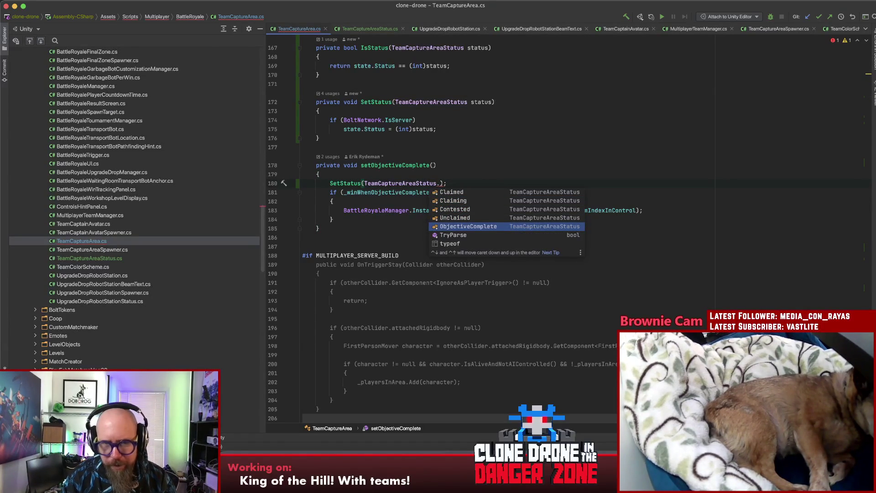
{"action": "key", "text": "Return"}
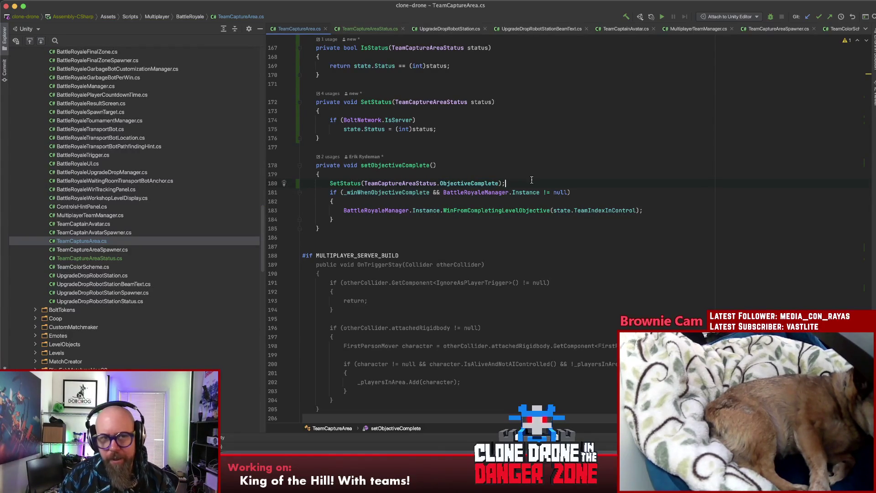
{"action": "key", "text": "super+bracketleft"}
{"action": "key", "text": "Up"}
{"action": "key", "text": "Up"}
{"action": "key", "text": "Up"}
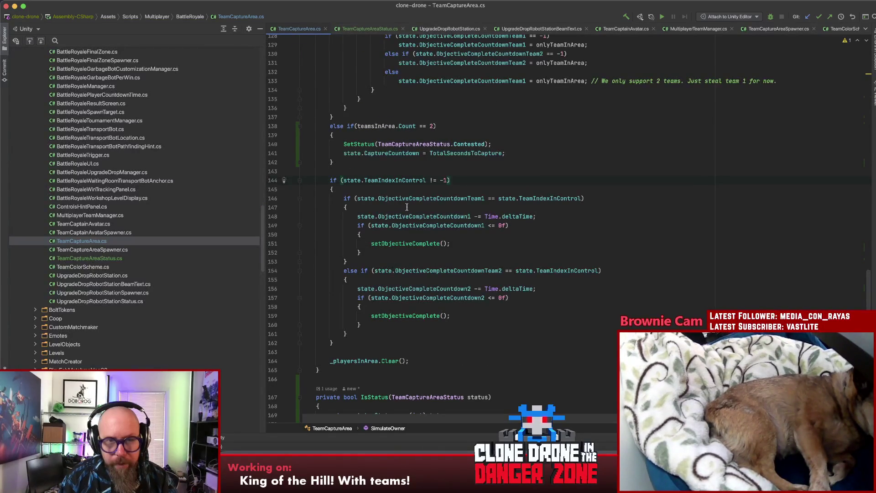
Extend the line 96 early-return condition with || IsStatus(TeamCaptureAreaStatus.ObjectiveComplete)
{"action": "scroll", "coordinate": [407, 207], "scroll_direction": "up", "scroll_amount": 5}
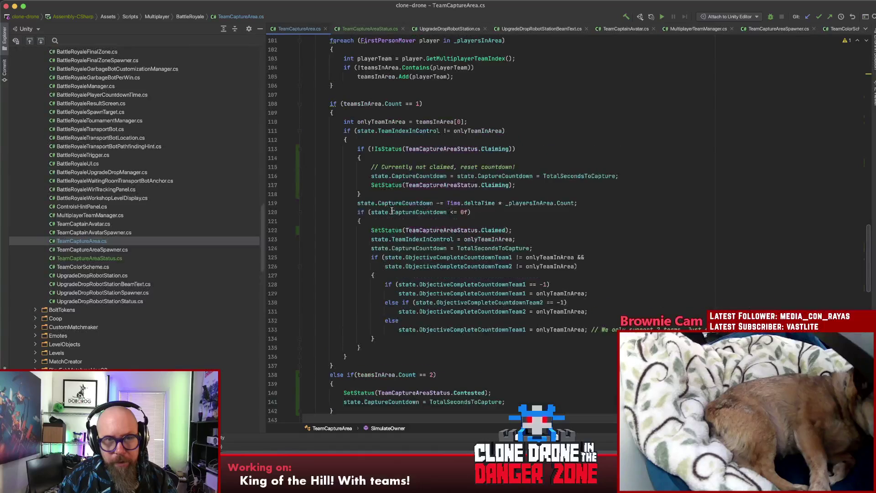
{"action": "scroll", "coordinate": [391, 211], "scroll_direction": "up", "scroll_amount": 3}
{"action": "left_click", "coordinate": [431, 125]}
{"action": "type", "text": "|| "}
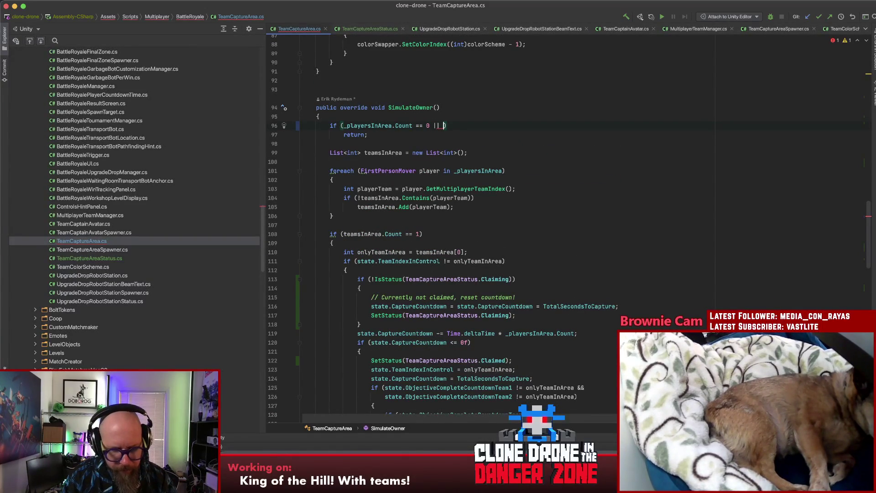
{"action": "type", "text": "IsS"}
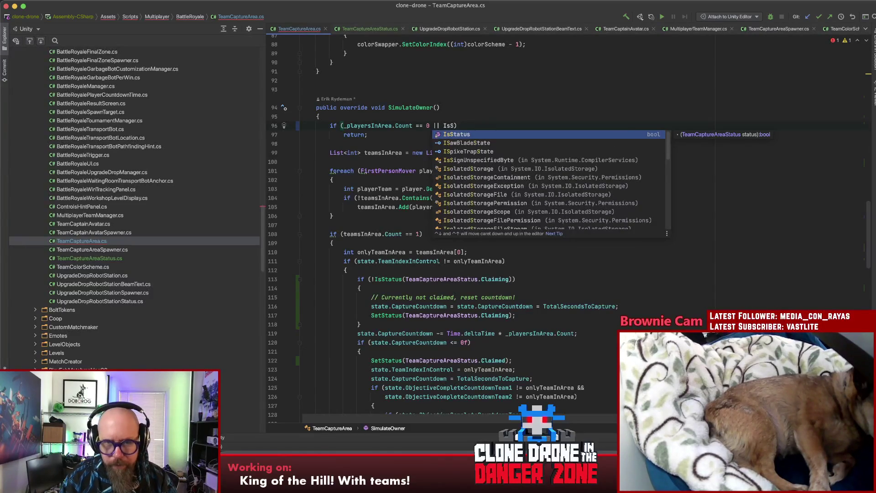
{"action": "key", "text": "Return"}
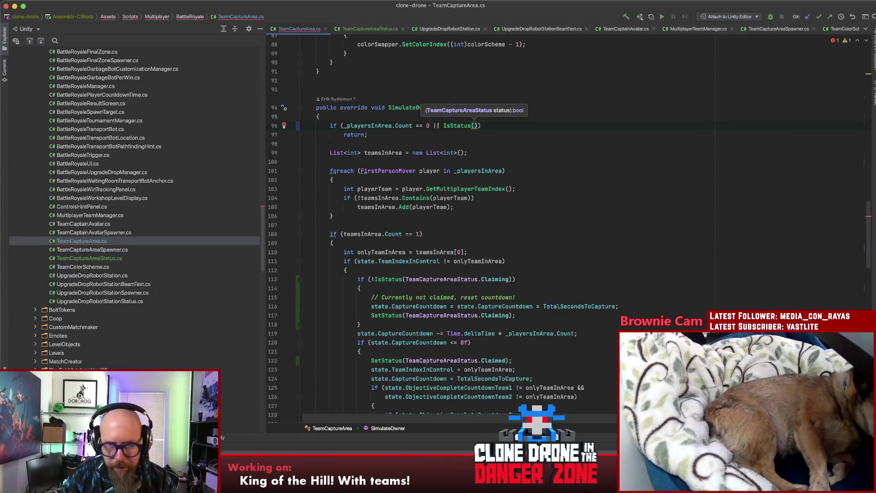
{"action": "type", "text": "Team"}
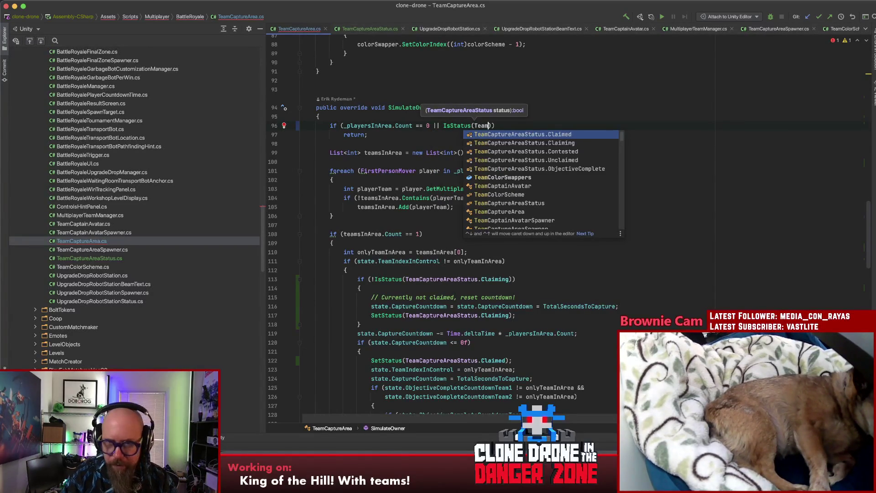
{"action": "key", "text": "Down"}
{"action": "key", "text": "Down"}
{"action": "key", "text": "Return"}
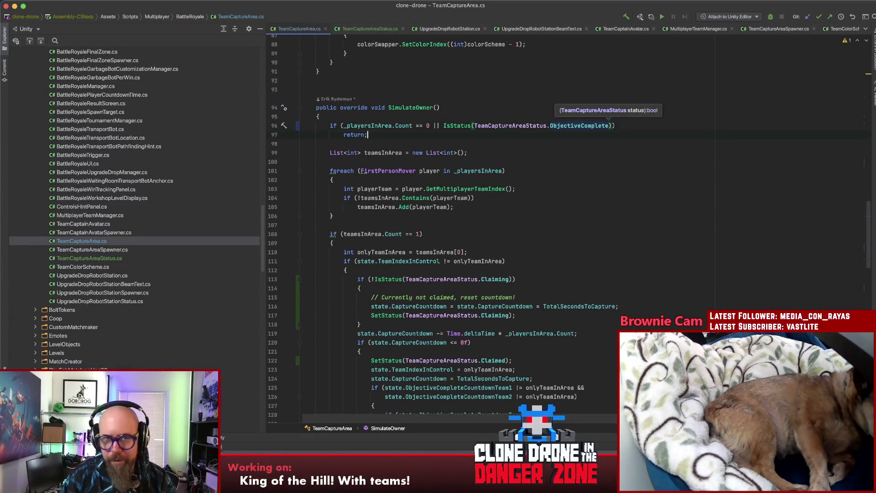
{"action": "key", "text": "Down"}
{"action": "left_click", "coordinate": [516, 252]}
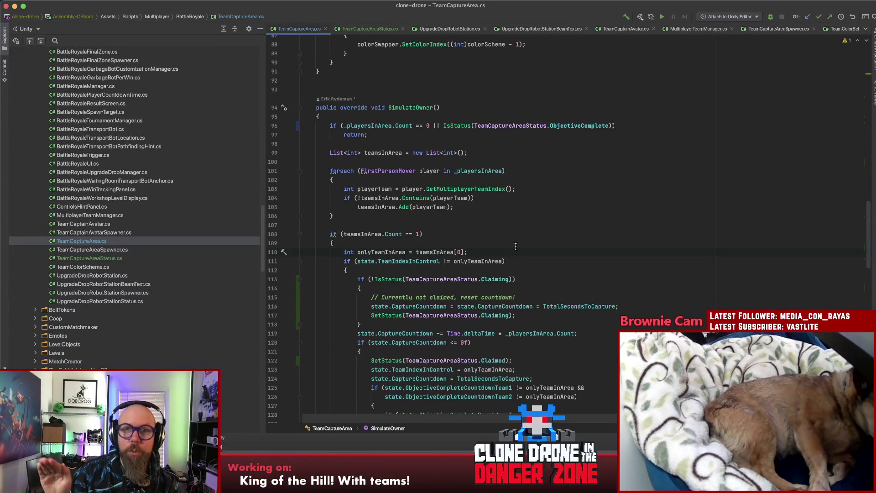
{"action": "left_click", "coordinate": [538, 163]}
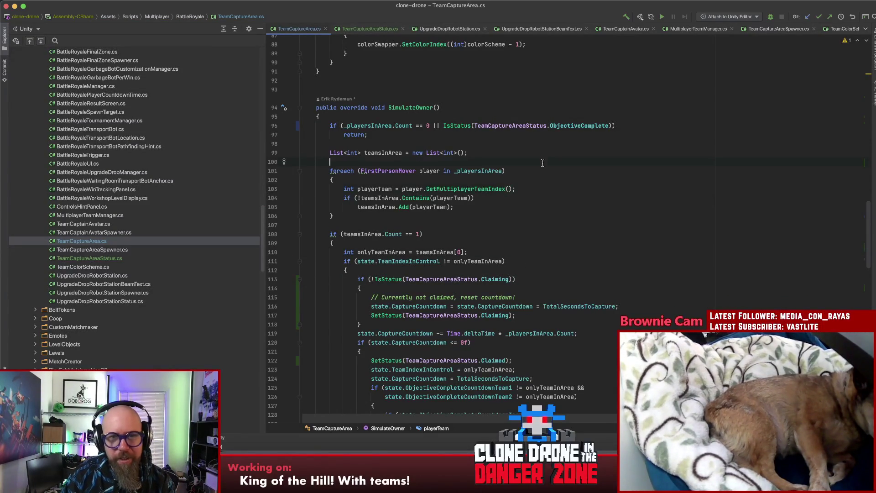
{"action": "scroll", "coordinate": [541, 178], "scroll_direction": "down", "scroll_amount": 1}
{"action": "scroll", "coordinate": [542, 179], "scroll_direction": "down", "scroll_amount": 5}
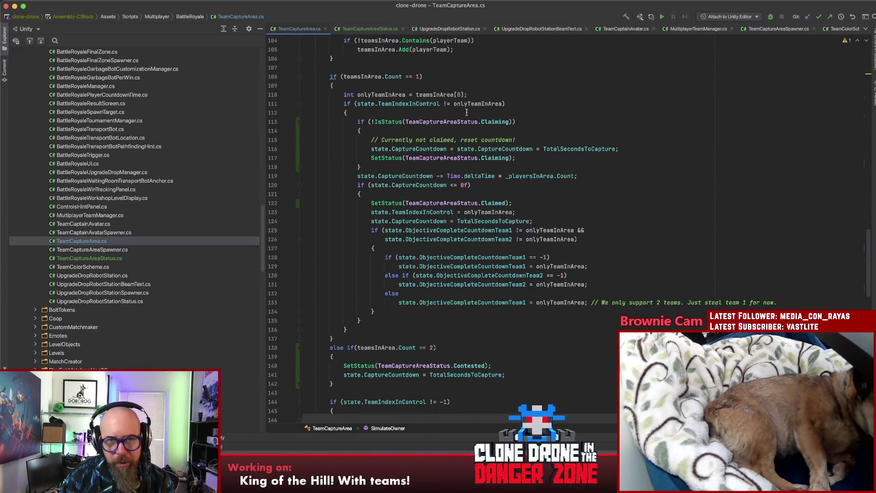
{"action": "left_click", "coordinate": [487, 202]}
{"action": "left_click", "coordinate": [552, 208]}
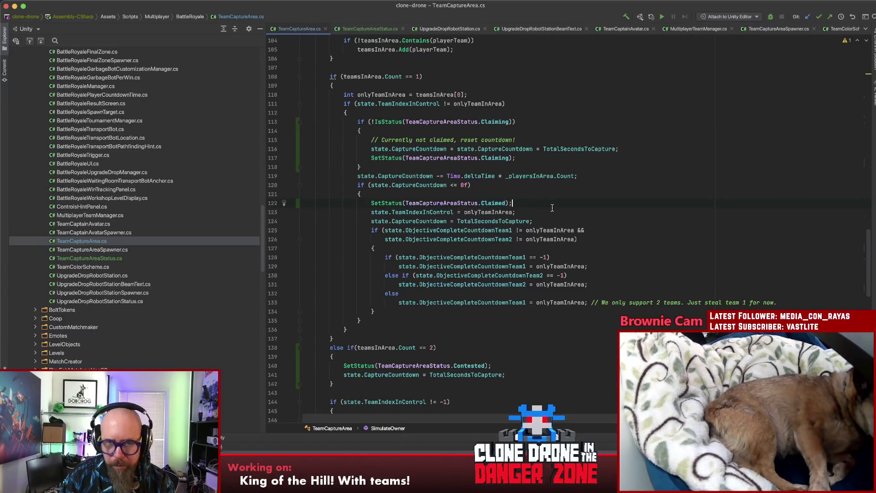
{"action": "scroll", "coordinate": [549, 203], "scroll_direction": "down", "scroll_amount": 4}
{"action": "left_click", "coordinate": [517, 245]}
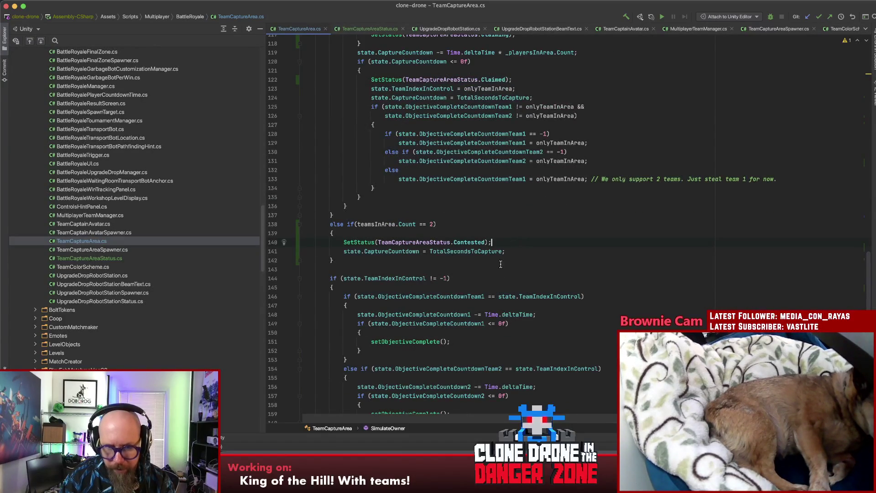
{"action": "scroll", "coordinate": [502, 249], "scroll_direction": "down", "scroll_amount": 2}
{"action": "scroll", "coordinate": [477, 237], "scroll_direction": "up", "scroll_amount": 5}
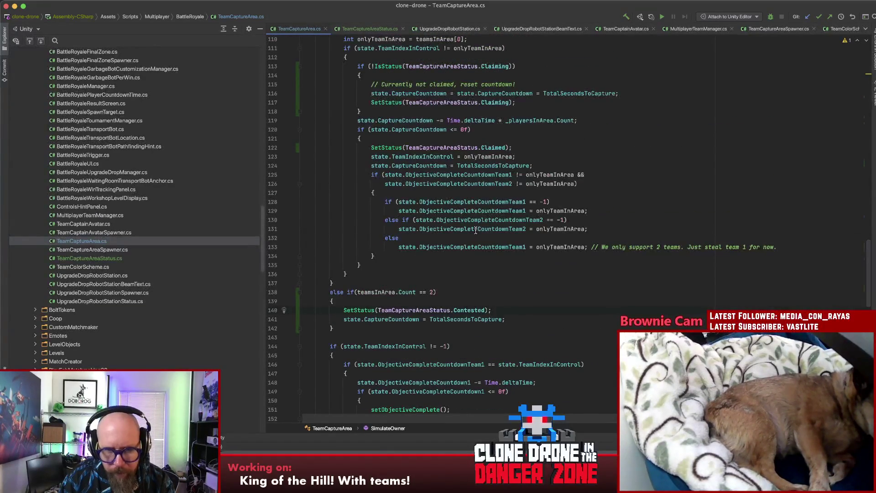
{"action": "scroll", "coordinate": [475, 231], "scroll_direction": "down", "scroll_amount": 3}
{"action": "scroll", "coordinate": [472, 232], "scroll_direction": "up", "scroll_amount": 4}
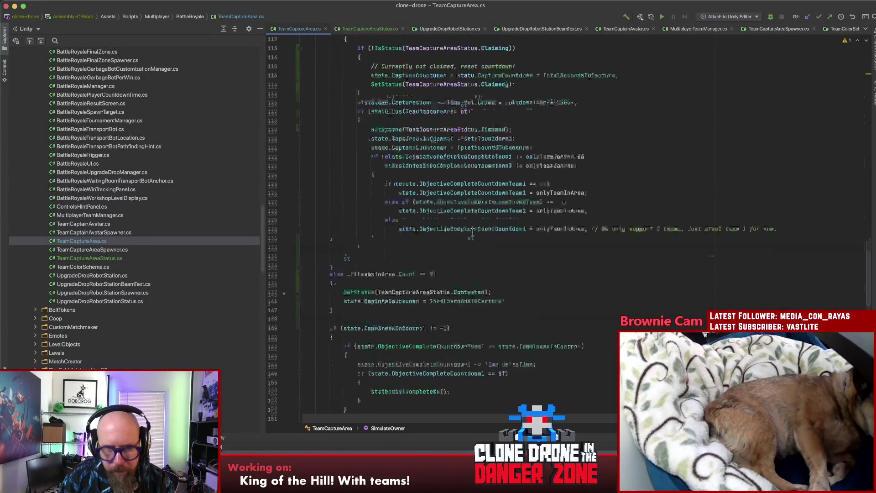
{"action": "left_click", "coordinate": [378, 74]}
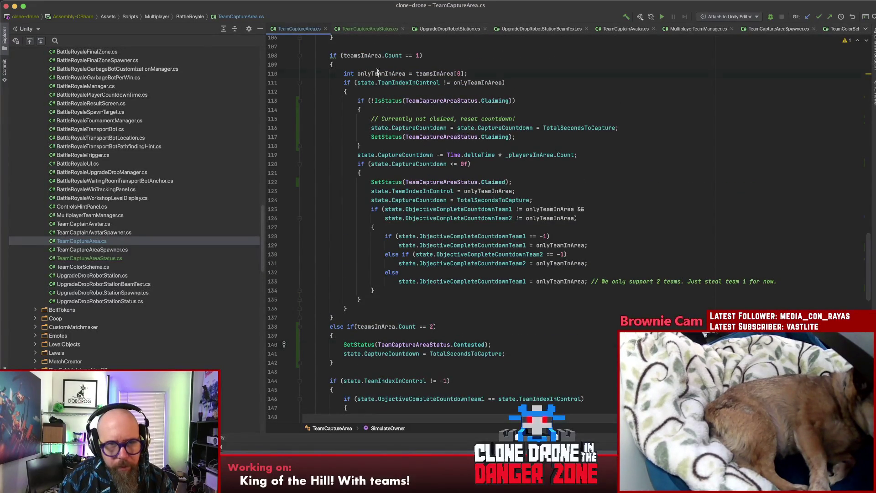
{"action": "left_click", "coordinate": [343, 82]}
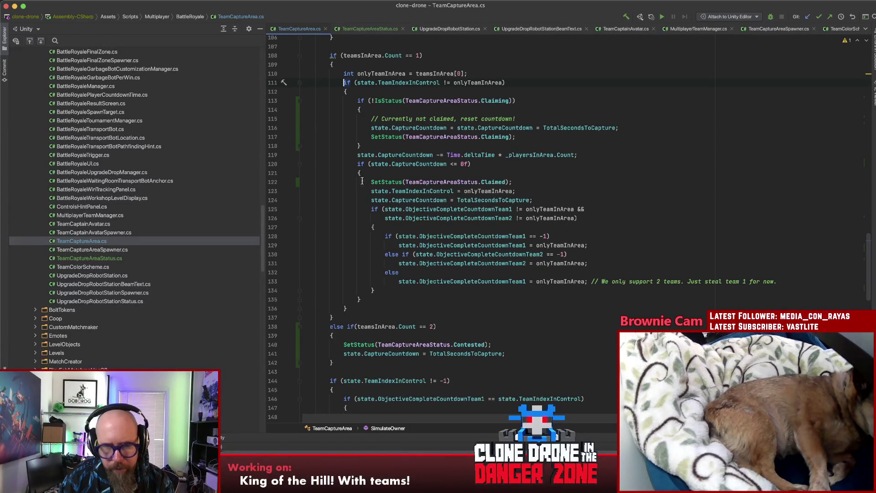
{"action": "left_click", "coordinate": [560, 183]}
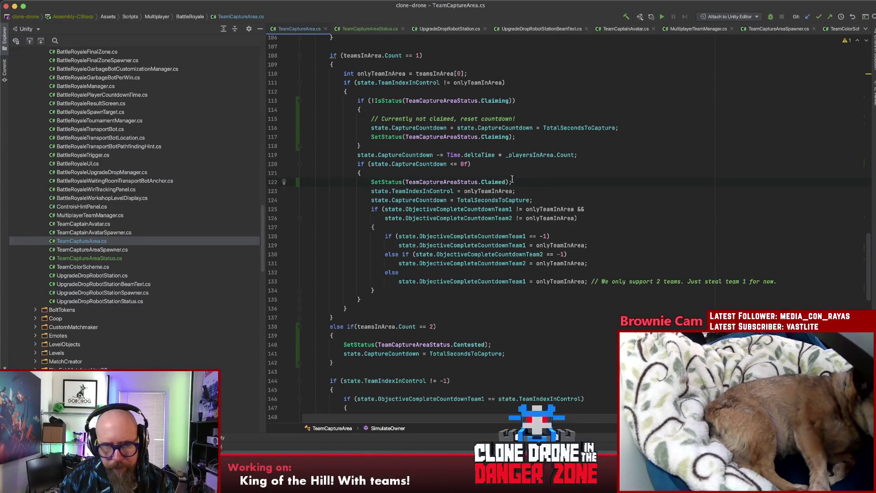
{"action": "left_click", "coordinate": [404, 155]}
{"action": "scroll", "coordinate": [413, 152], "scroll_direction": "down", "scroll_amount": 7}
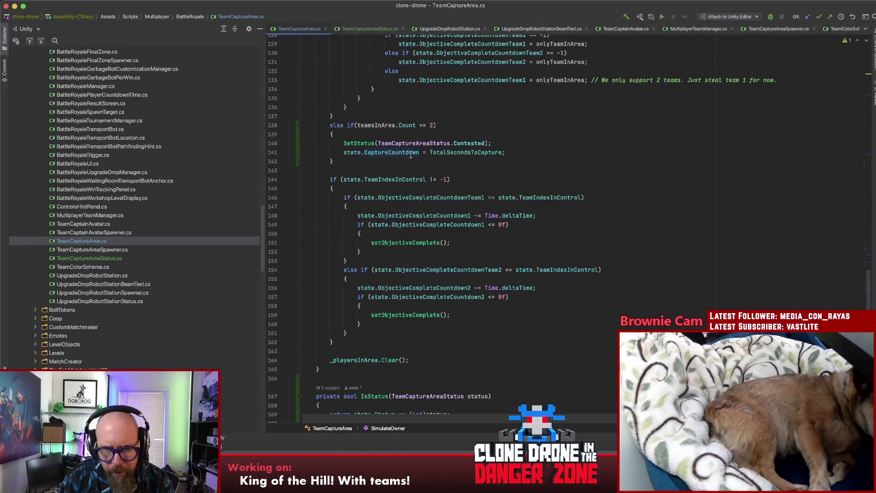
{"action": "left_click", "coordinate": [406, 192]}
{"action": "left_click", "coordinate": [392, 179]}
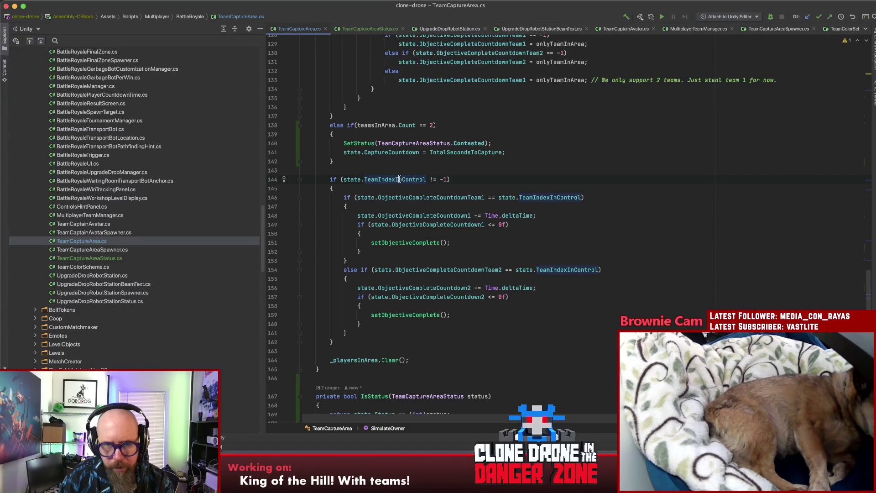
{"action": "mouse_move", "coordinate": [400, 180]}
{"action": "left_click", "coordinate": [470, 180]}
{"action": "left_click", "coordinate": [418, 198]}
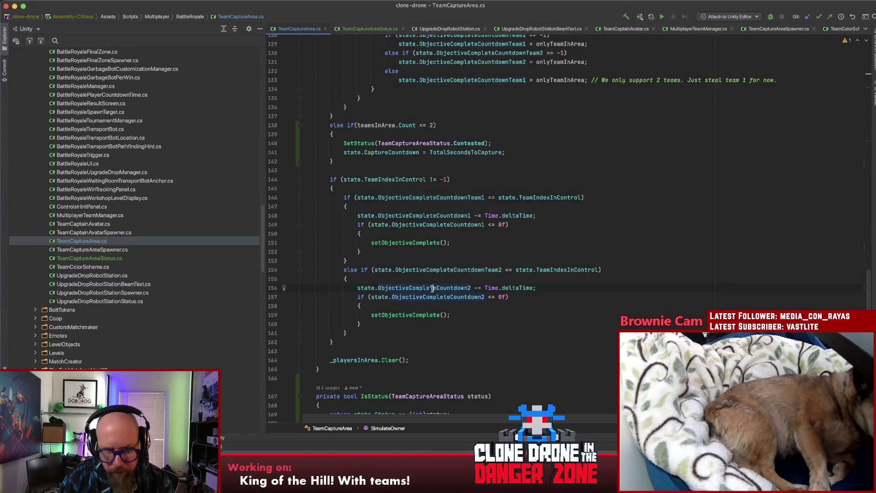
{"action": "left_click", "coordinate": [407, 216]}
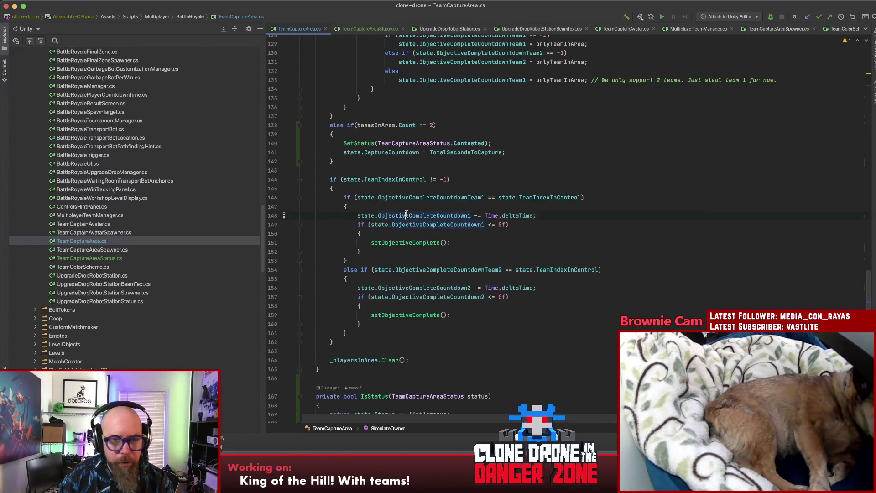
{"action": "left_click", "coordinate": [404, 197]}
{"action": "scroll", "coordinate": [411, 196], "scroll_direction": "down", "scroll_amount": 4}
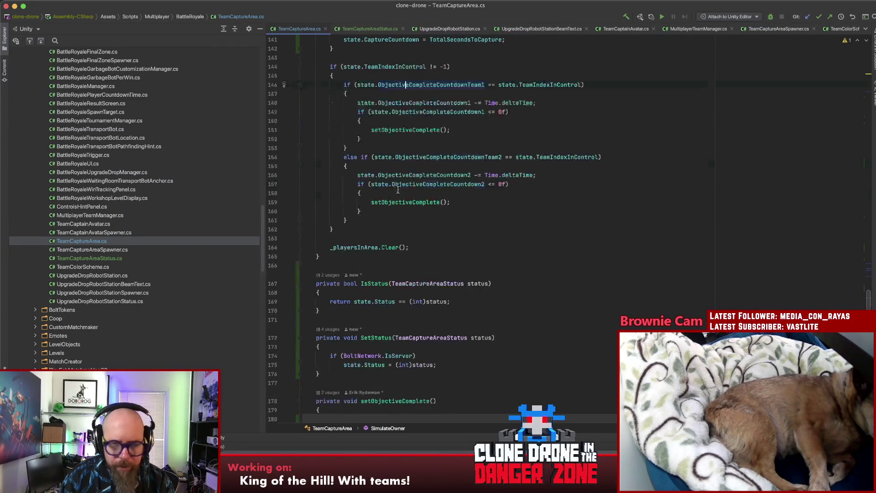
{"action": "scroll", "coordinate": [427, 192], "scroll_direction": "up", "scroll_amount": 5}
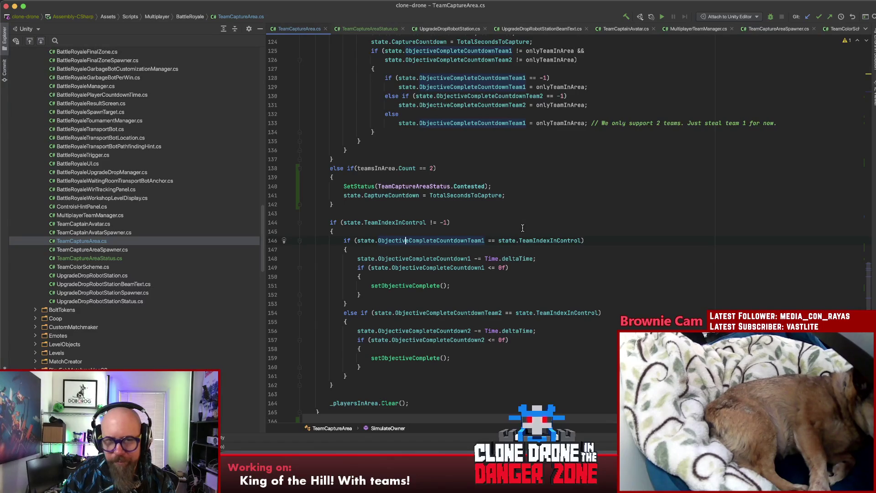
{"action": "scroll", "coordinate": [520, 224], "scroll_direction": "up", "scroll_amount": 6}
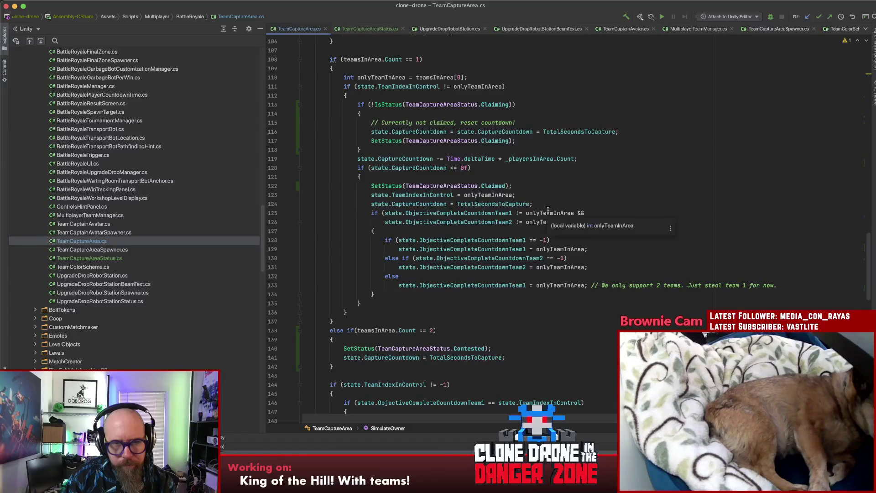
{"action": "scroll", "coordinate": [547, 210], "scroll_direction": "down", "scroll_amount": 8}
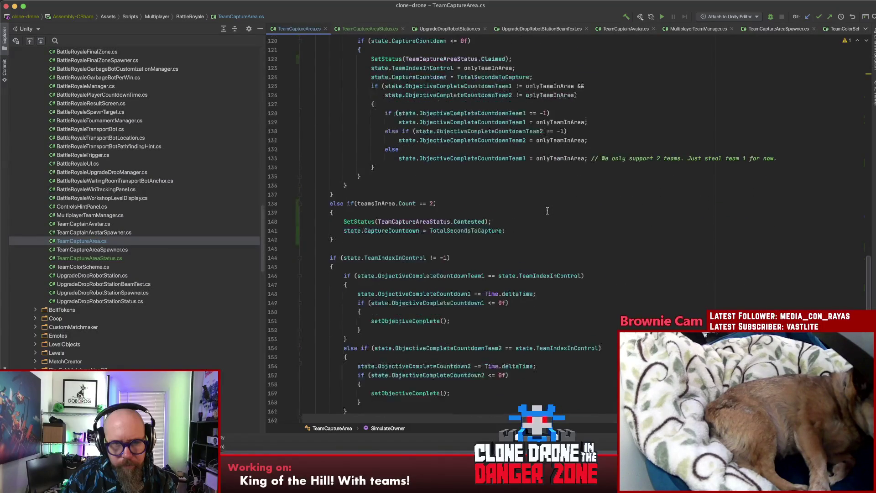
{"action": "left_click", "coordinate": [436, 143]}
{"action": "left_click", "coordinate": [391, 170]}
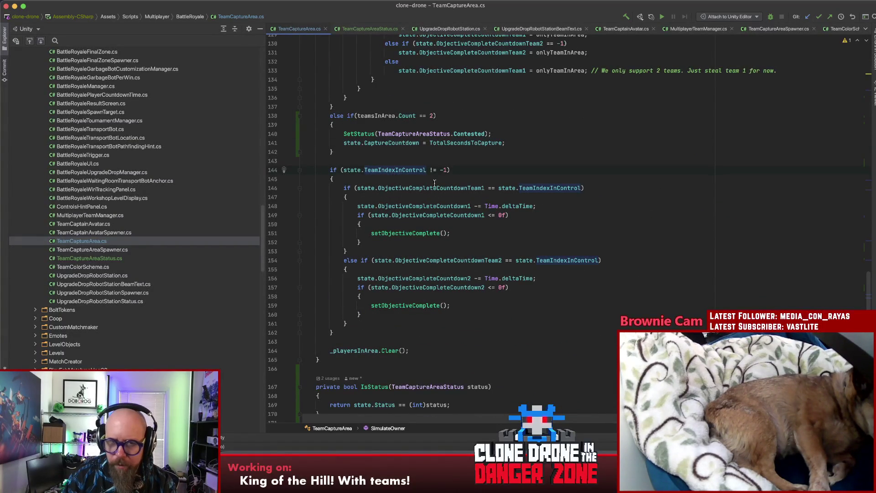
{"action": "left_click", "coordinate": [589, 190]}
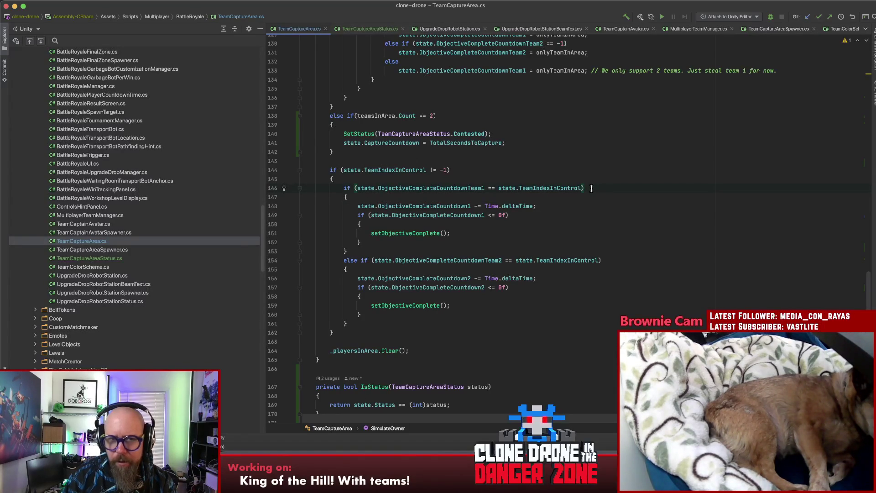
{"action": "key", "text": "Down"}
{"action": "key", "text": "Down"}
{"action": "key", "text": "Down"}
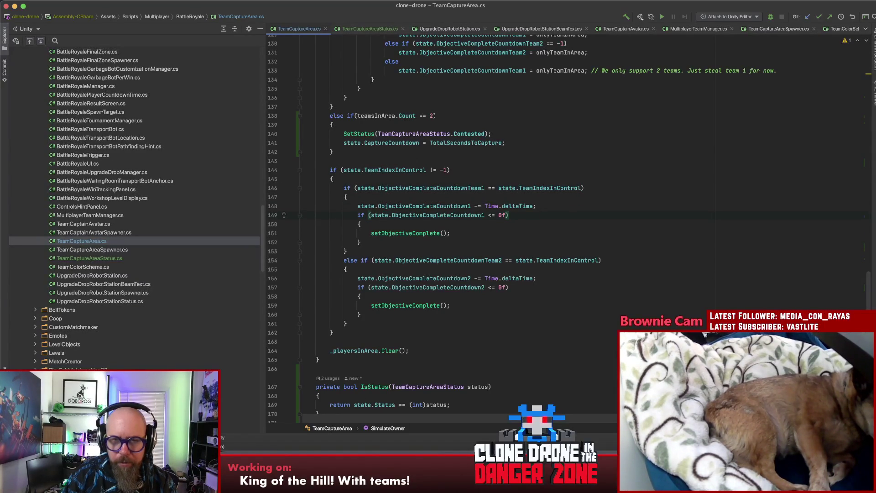
{"action": "key", "text": "Down"}
{"action": "key", "text": "Down"}
{"action": "key", "text": "Down"}
{"action": "key", "text": "Down"}
{"action": "key", "text": "Down"}
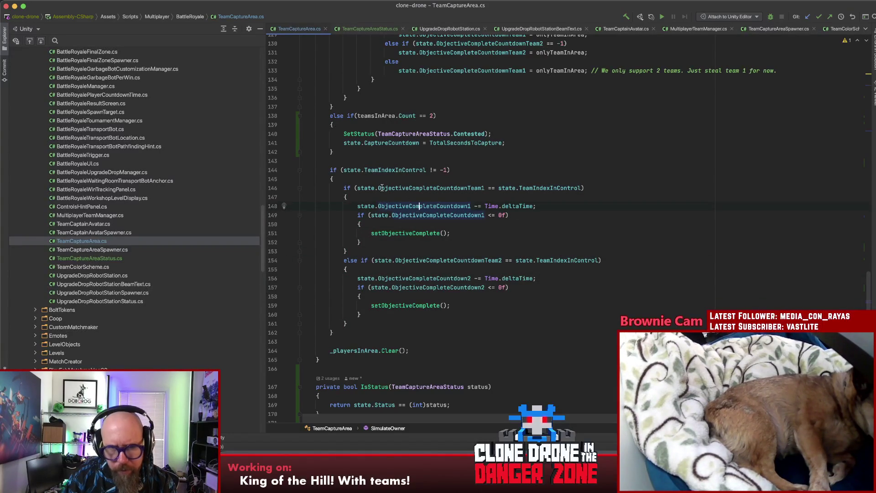
{"action": "scroll", "coordinate": [389, 194], "scroll_direction": "up", "scroll_amount": 10}
{"action": "scroll", "coordinate": [389, 194], "scroll_direction": "up", "scroll_amount": 5}
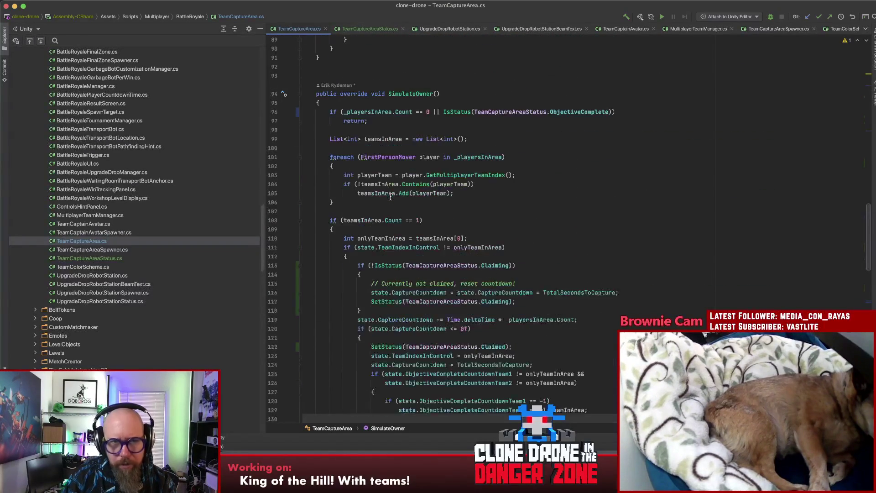
{"action": "left_click", "coordinate": [375, 142]}
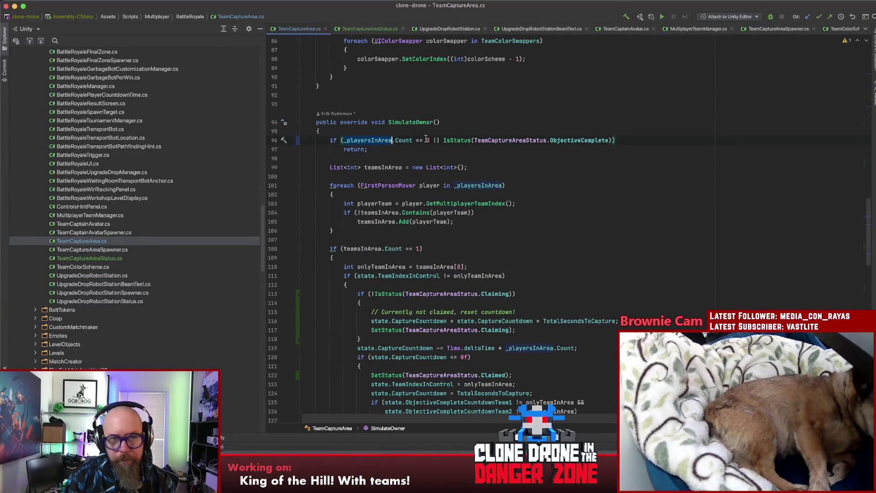
{"action": "left_click_drag", "start_coordinate": [429, 140], "coordinate": [343, 140]}
Delete '_playersInArea.Count == 0 || ' from the line 96 early-return condition
{"action": "left_click_drag", "start_coordinate": [441, 140], "coordinate": [343, 138]}
{"action": "key", "text": "BackSpace"}
{"action": "key", "text": "Delete"}
{"action": "left_click", "coordinate": [475, 160]}
Review the team 1 and team 2 countdown blocks and their setObjectiveComplete calls
{"action": "double_click", "coordinate": [477, 185]}
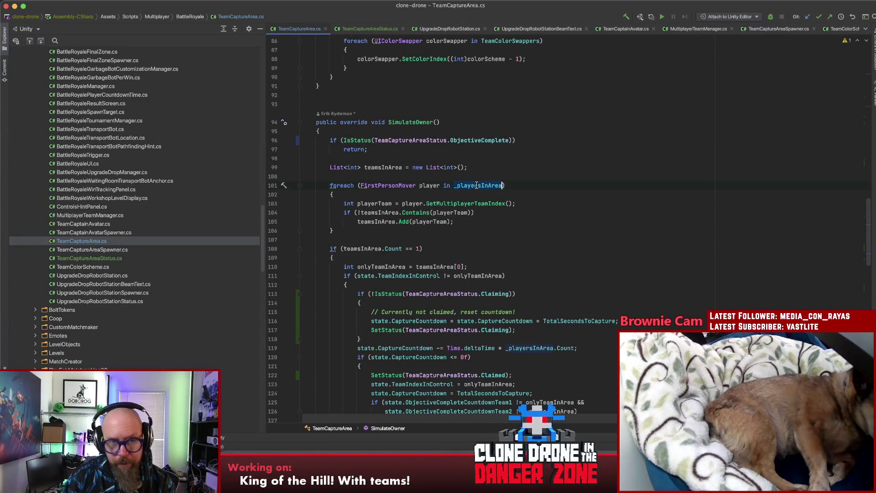
{"action": "scroll", "coordinate": [473, 183], "scroll_direction": "down", "scroll_amount": 3}
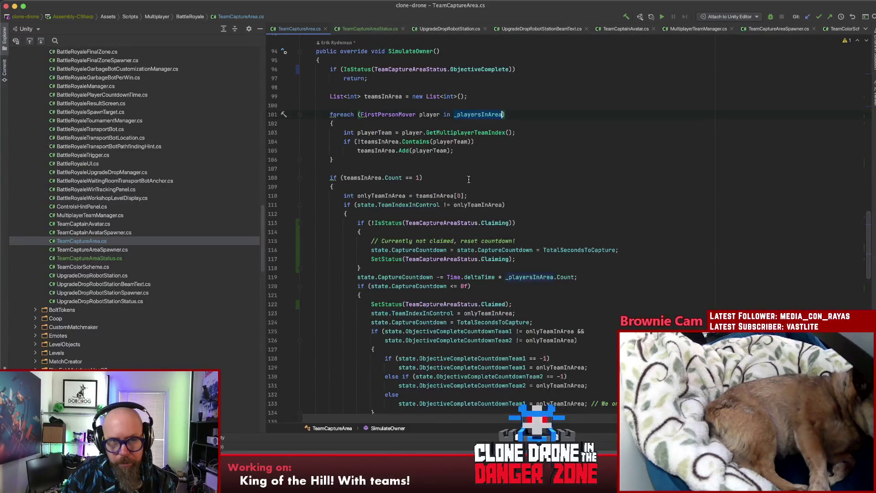
{"action": "scroll", "coordinate": [361, 182], "scroll_direction": "down", "scroll_amount": 8}
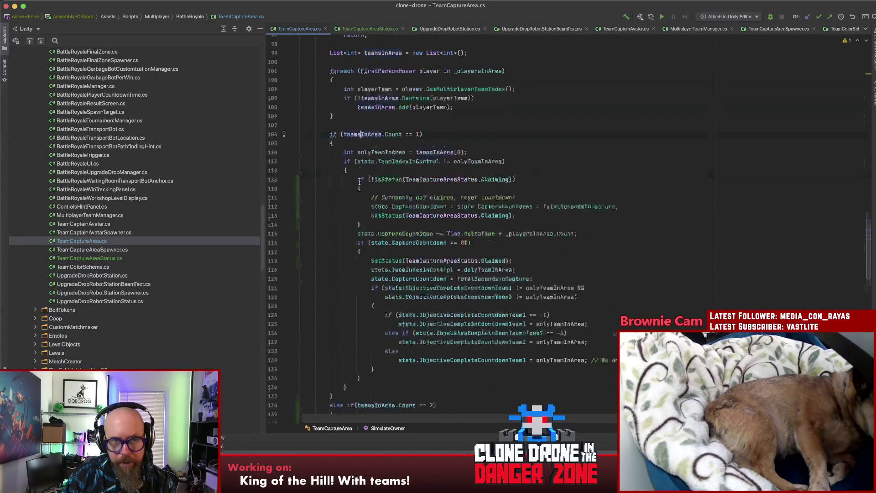
{"action": "scroll", "coordinate": [367, 251], "scroll_direction": "down", "scroll_amount": 2}
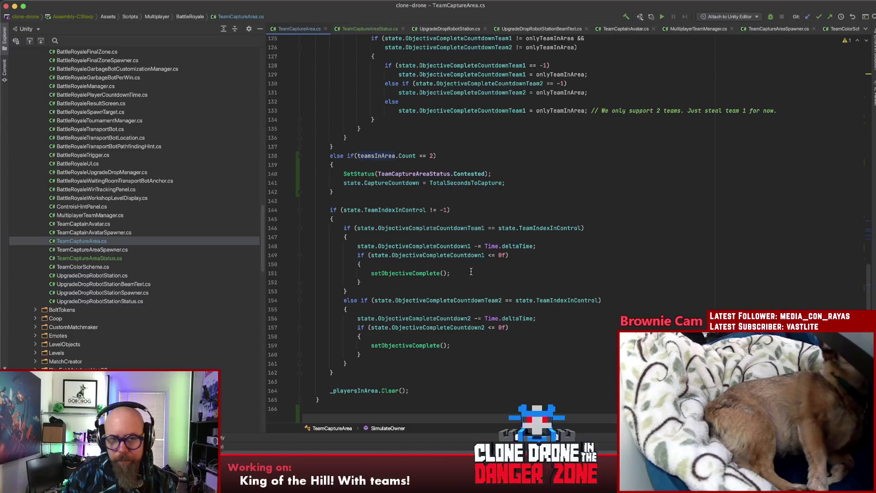
{"action": "left_click", "coordinate": [471, 347]}
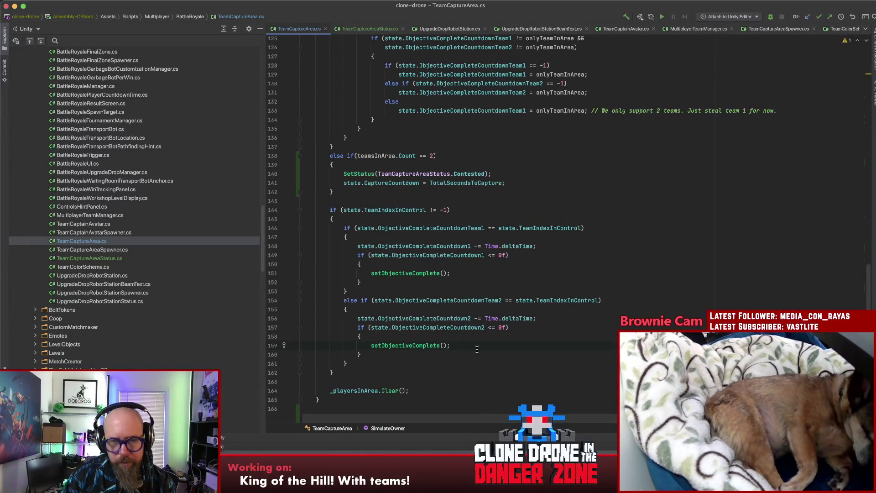
{"action": "left_click", "coordinate": [461, 273]}
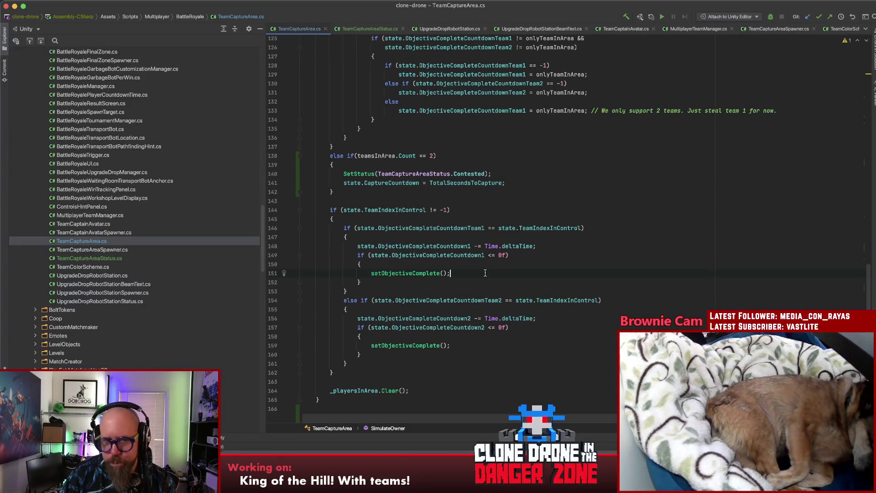
{"action": "scroll", "coordinate": [495, 270], "scroll_direction": "down", "scroll_amount": 6}
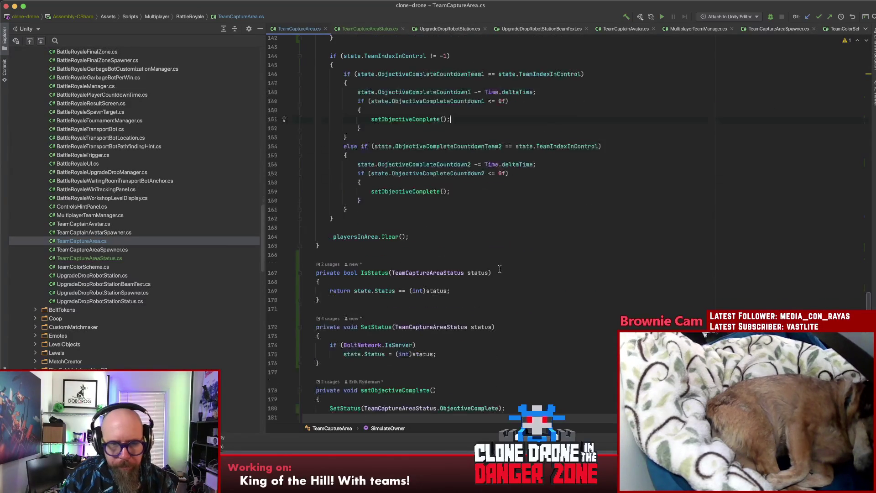
{"action": "scroll", "coordinate": [648, 219], "scroll_direction": "up", "scroll_amount": 5}
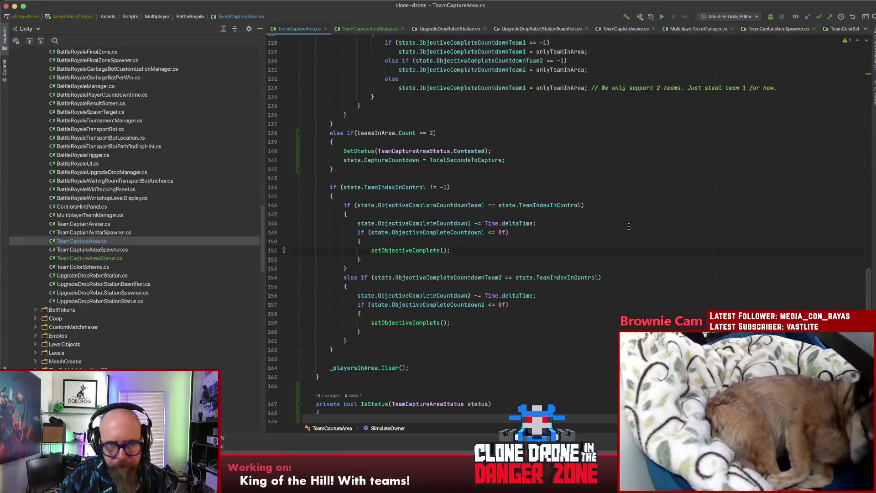
{"action": "scroll", "coordinate": [629, 226], "scroll_direction": "up", "scroll_amount": 10}
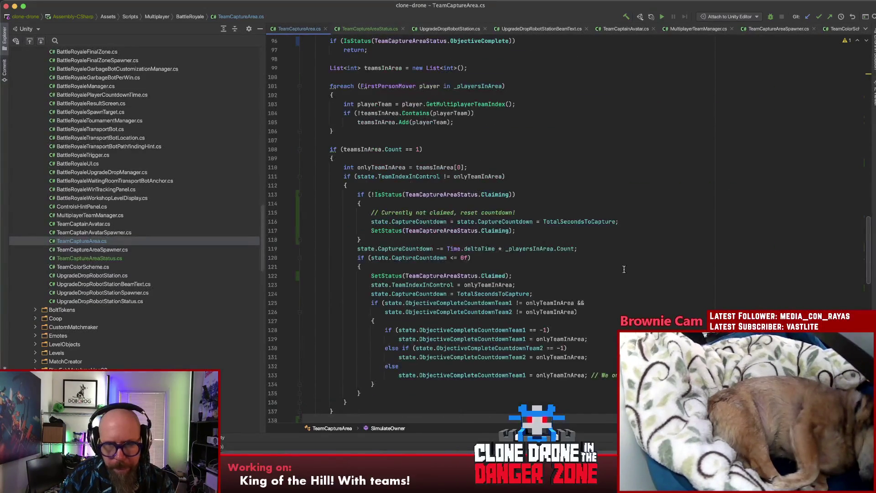
{"action": "scroll", "coordinate": [648, 264], "scroll_direction": "up", "scroll_amount": 2}
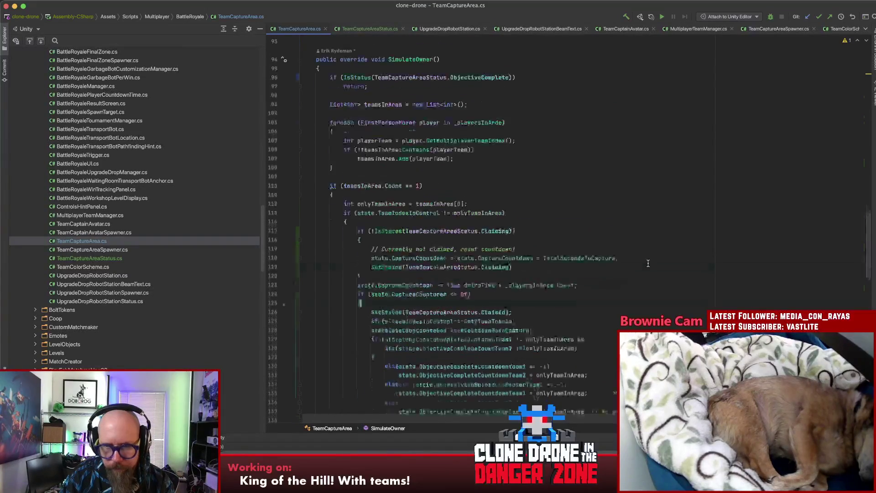
{"action": "scroll", "coordinate": [646, 262], "scroll_direction": "up", "scroll_amount": 4}
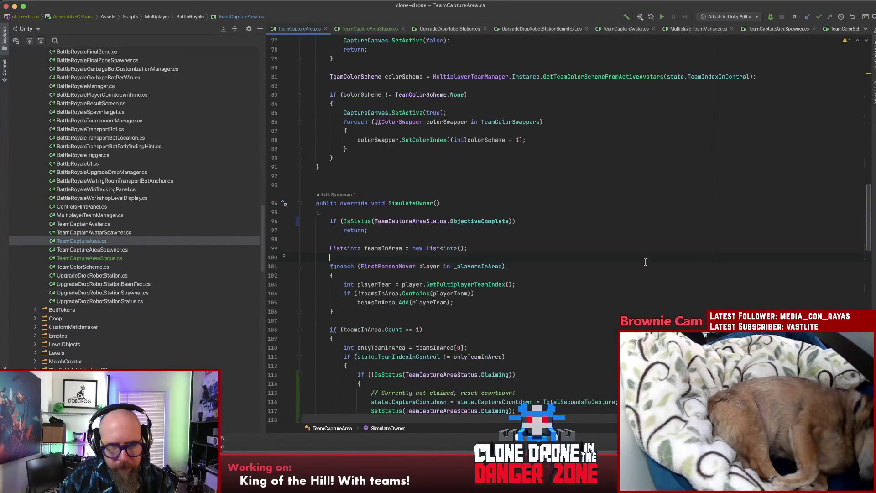
{"action": "scroll", "coordinate": [630, 263], "scroll_direction": "up", "scroll_amount": 3}
{"action": "left_click", "coordinate": [627, 263]}
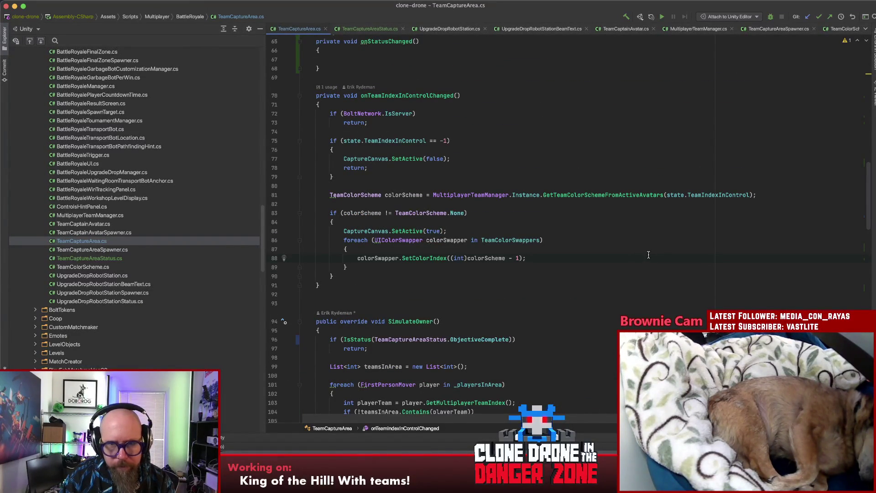
{"action": "scroll", "coordinate": [648, 249], "scroll_direction": "up", "scroll_amount": 6}
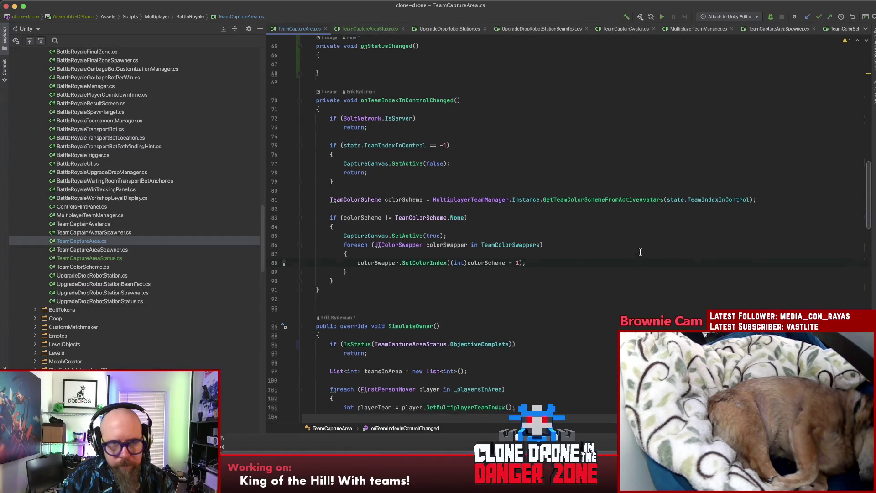
{"action": "scroll", "coordinate": [616, 258], "scroll_direction": "up", "scroll_amount": 8}
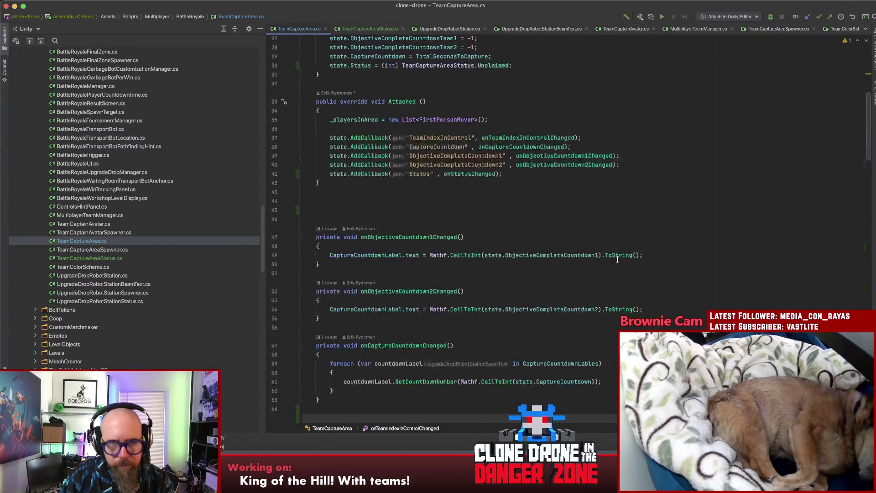
{"action": "scroll", "coordinate": [618, 256], "scroll_direction": "down", "scroll_amount": 5}
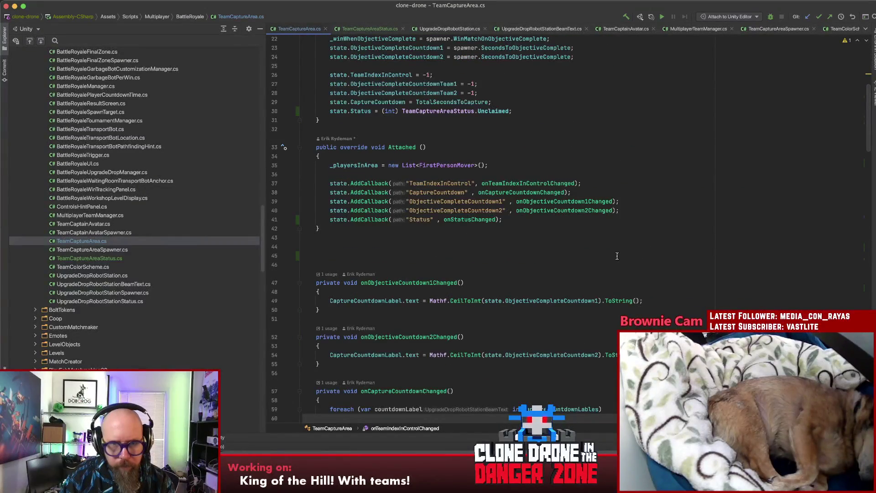
{"action": "scroll", "coordinate": [598, 273], "scroll_direction": "down", "scroll_amount": 4}
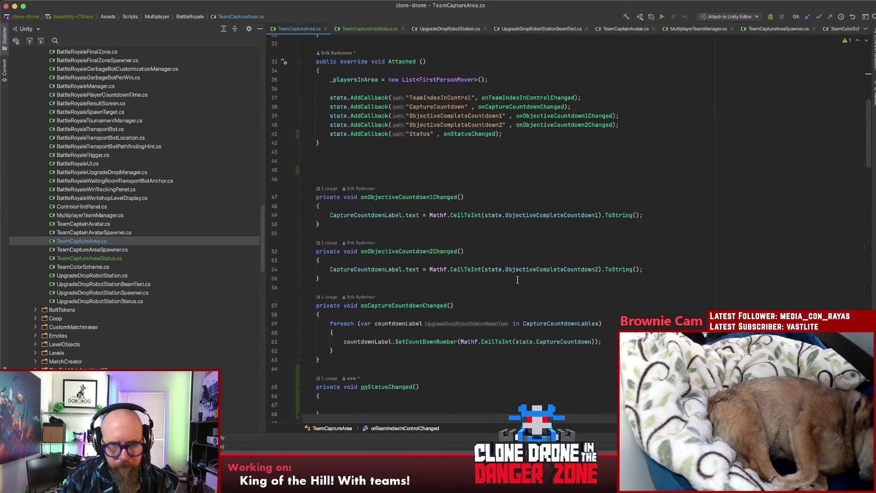
{"action": "scroll", "coordinate": [519, 277], "scroll_direction": "down", "scroll_amount": 10}
{"action": "scroll", "coordinate": [516, 277], "scroll_direction": "down", "scroll_amount": 10}
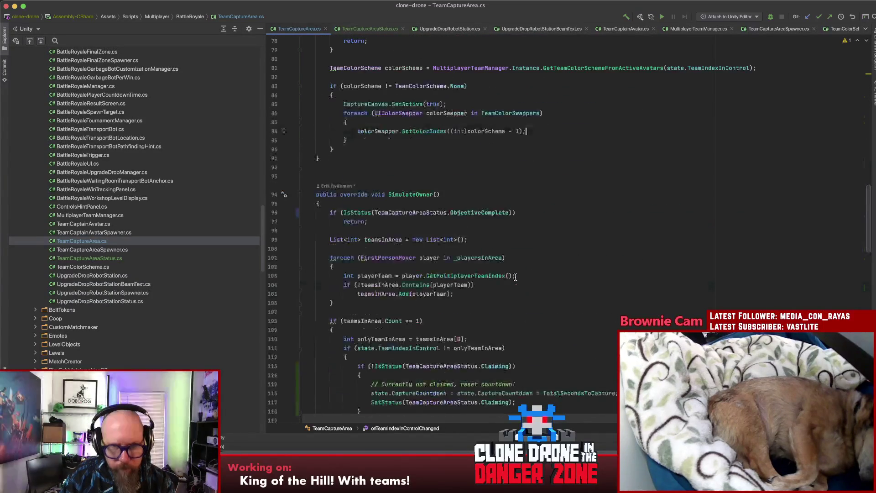
{"action": "scroll", "coordinate": [513, 276], "scroll_direction": "down", "scroll_amount": 5}
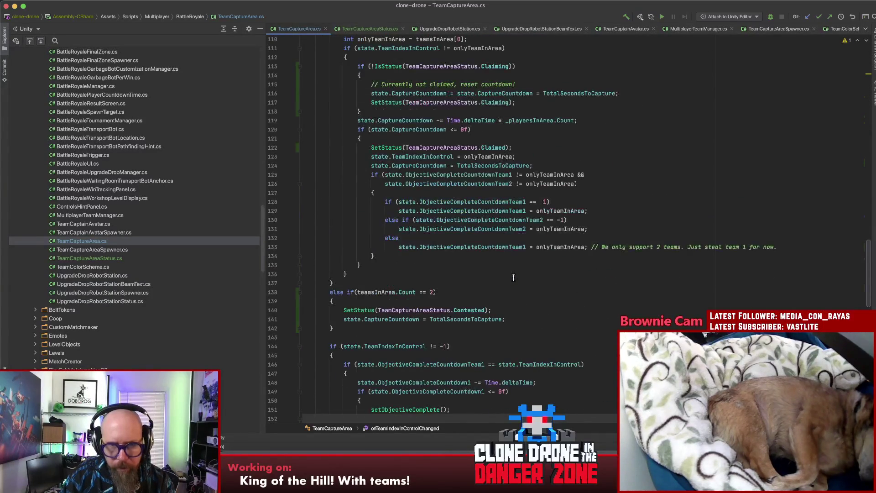
{"action": "left_click", "coordinate": [616, 175]}
{"action": "scroll", "coordinate": [622, 206], "scroll_direction": "up", "scroll_amount": 5}
{"action": "left_click", "coordinate": [621, 206]}
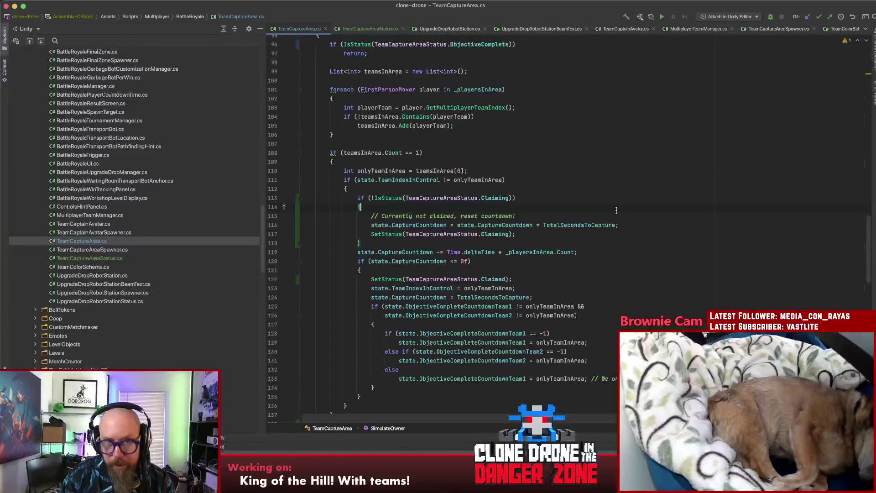
{"action": "scroll", "coordinate": [602, 212], "scroll_direction": "down", "scroll_amount": 8}
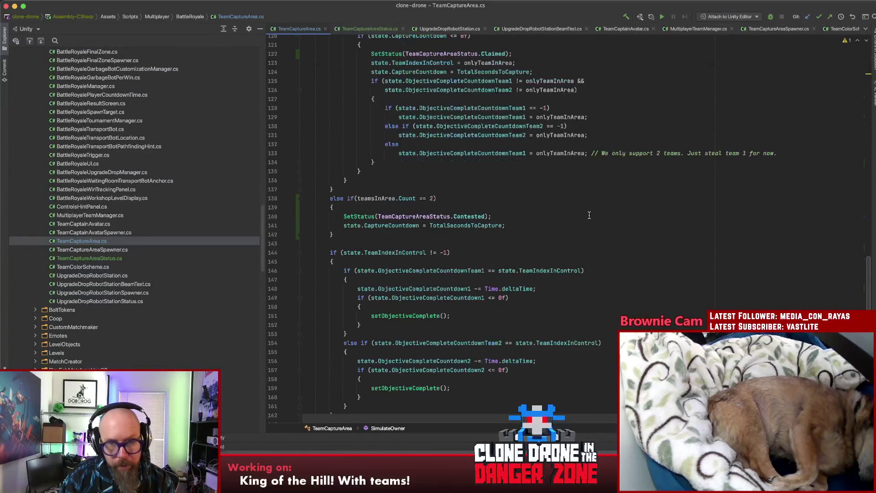
{"action": "scroll", "coordinate": [589, 215], "scroll_direction": "down", "scroll_amount": 2}
{"action": "left_click", "coordinate": [579, 196]}
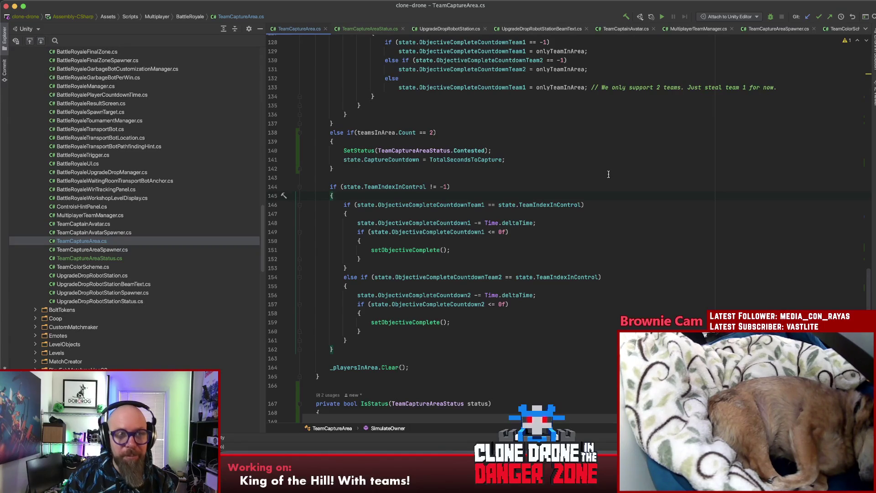
Step through the team-2 ObjectiveCompleteCountdown branch on lines 146-156, including its setObjectiveComplete call
{"action": "left_click", "coordinate": [588, 203]}
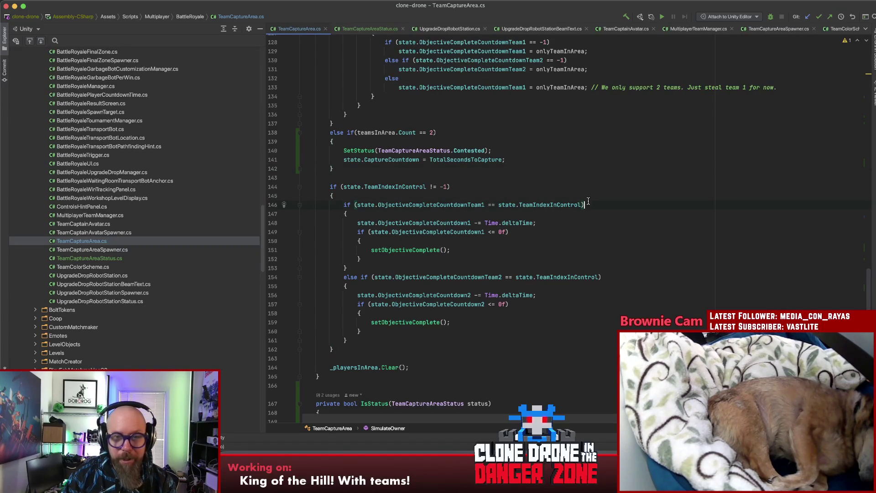
{"action": "left_click", "coordinate": [561, 247]}
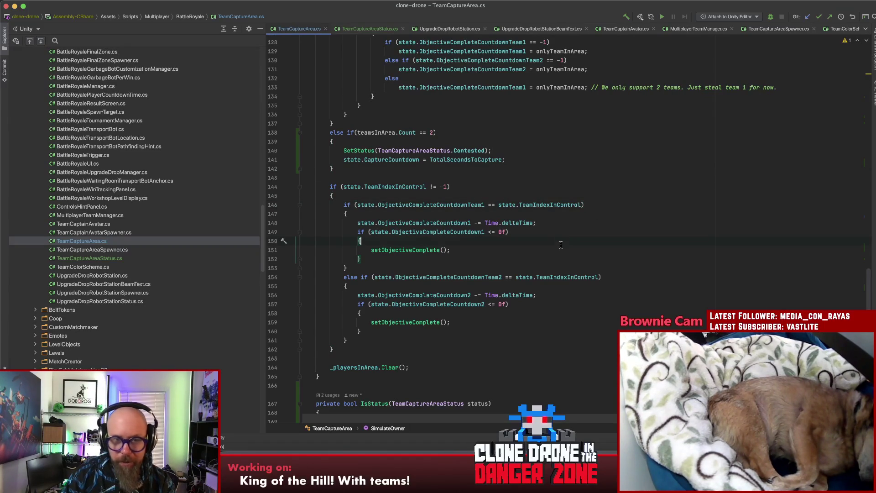
{"action": "left_click", "coordinate": [559, 296]}
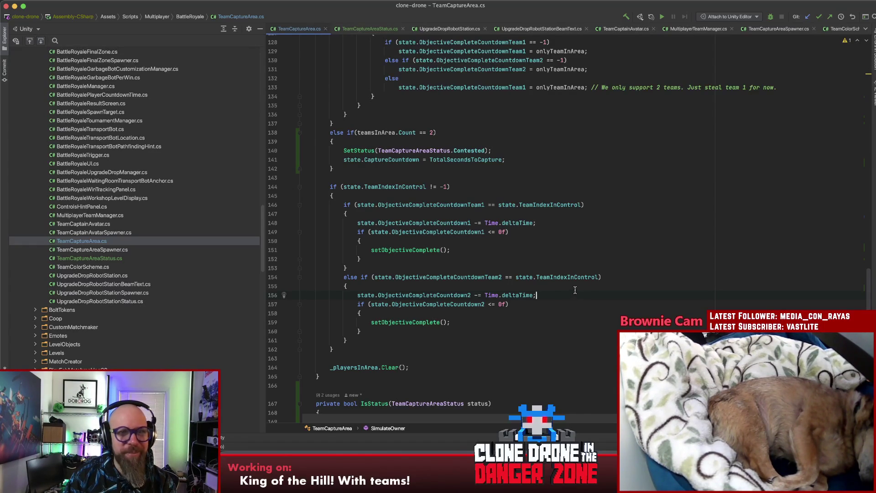
{"action": "key", "text": "alt+Down"}
{"action": "key", "text": "alt+Down"}
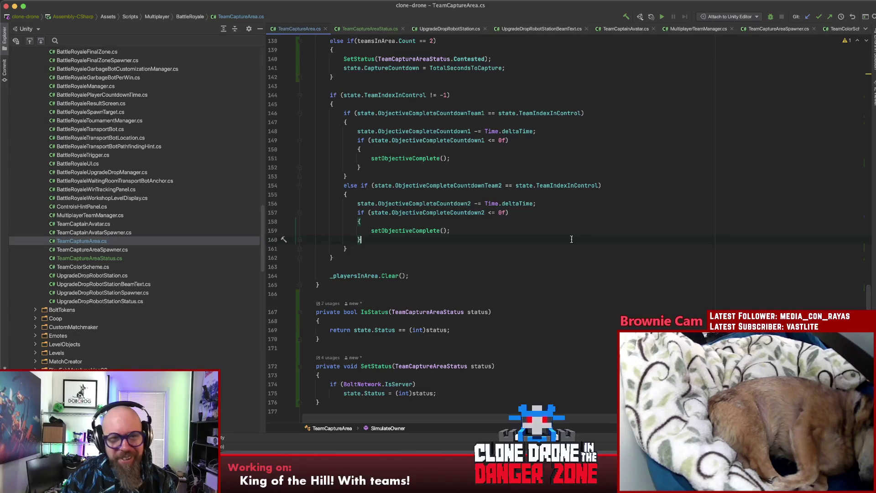
{"action": "left_click", "coordinate": [571, 239]}
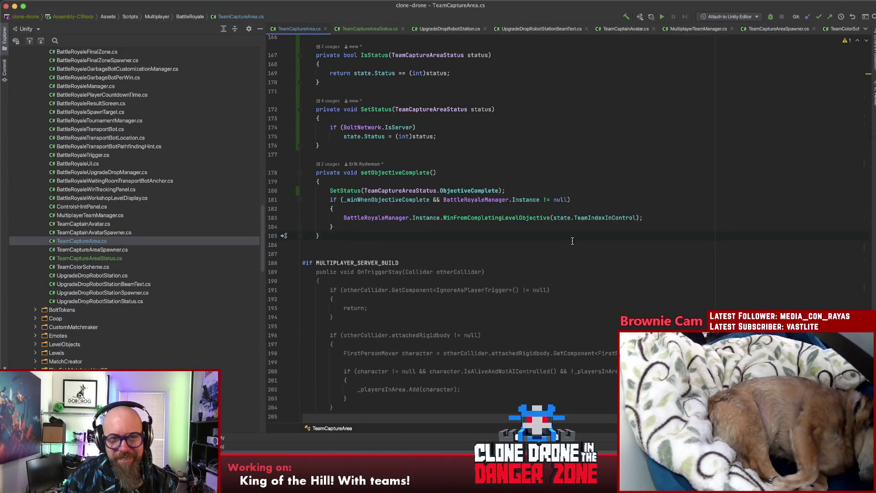
{"action": "left_click", "coordinate": [574, 236]}
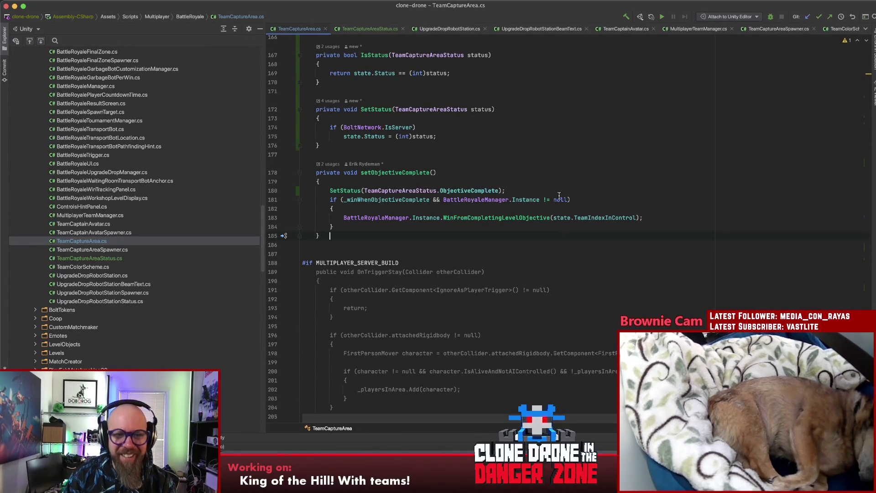
{"action": "left_click", "coordinate": [582, 190]}
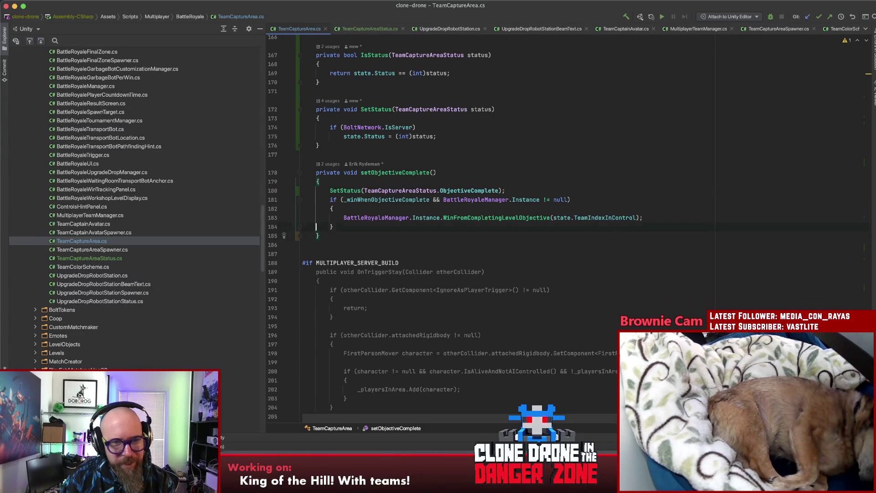
{"action": "key", "text": "Up"}
{"action": "key", "text": "Home"}
{"action": "key", "text": "Up"}
{"action": "key", "text": "Up"}
{"action": "key", "text": "Up"}
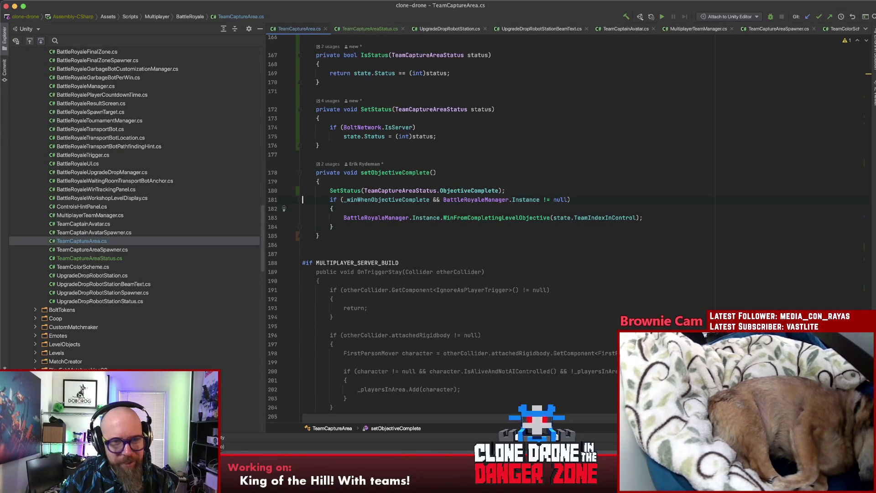
{"action": "key", "text": "End"}
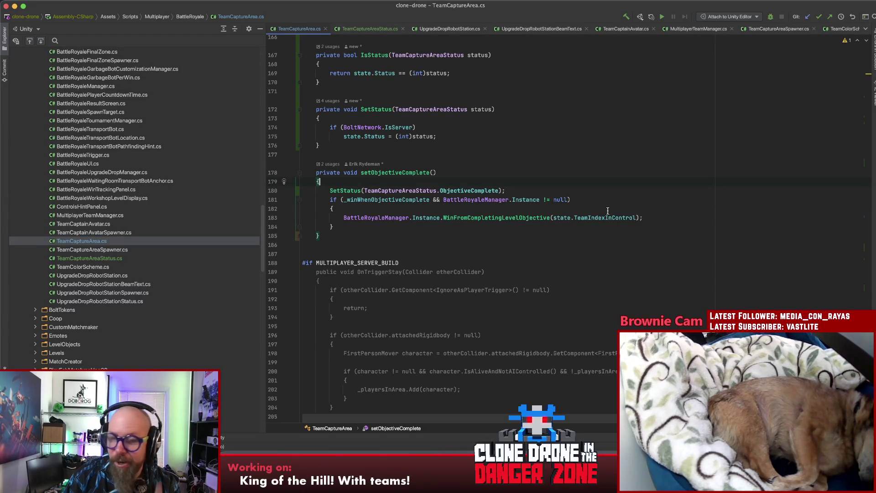
{"action": "scroll", "coordinate": [608, 211], "scroll_direction": "up", "scroll_amount": 10}
{"action": "scroll", "coordinate": [606, 211], "scroll_direction": "up", "scroll_amount": 10}
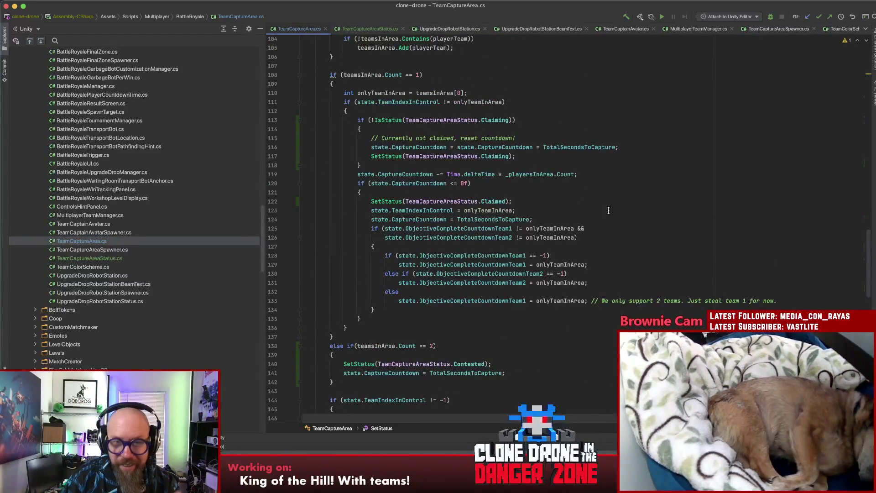
{"action": "scroll", "coordinate": [608, 209], "scroll_direction": "up", "scroll_amount": 5}
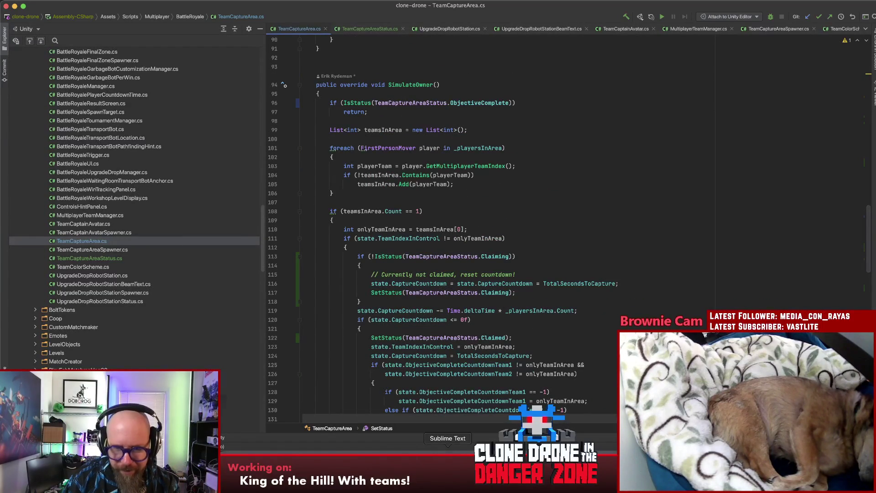
In Sublime Text, mark the countdown-reset todo note done by replacing its dash with '*'
{"action": "key", "text": "super+Tab"}
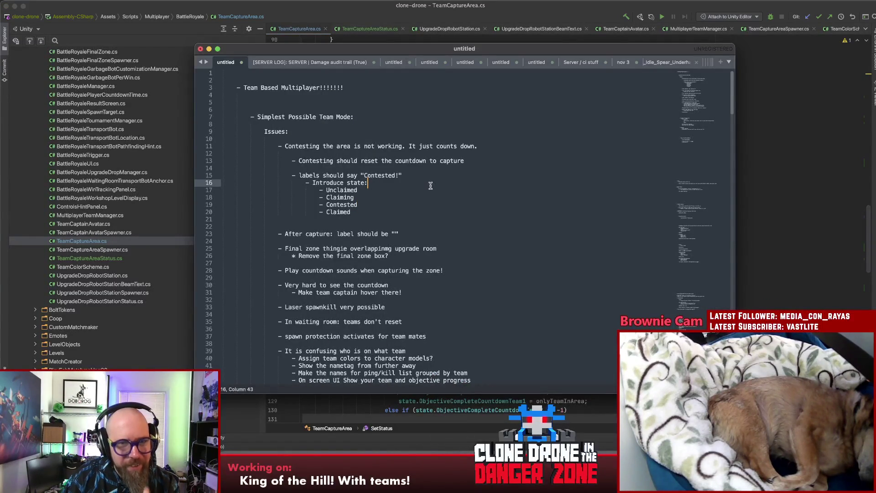
{"action": "left_click", "coordinate": [401, 176]}
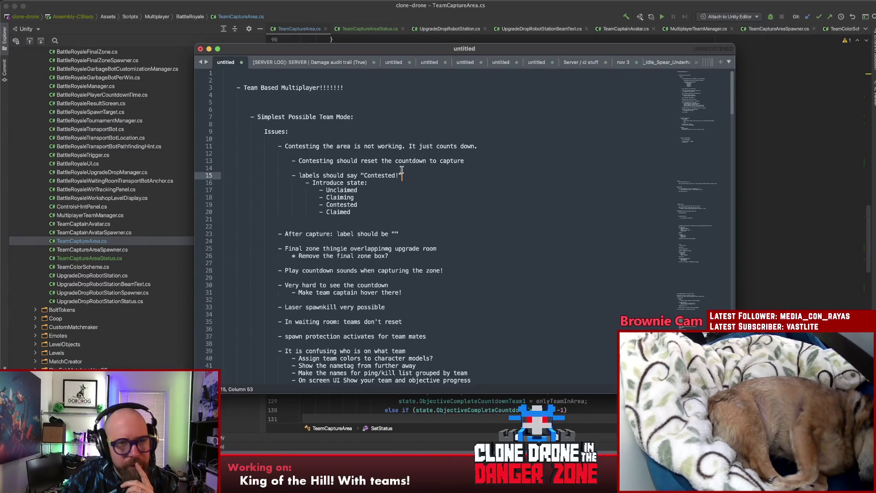
{"action": "left_click_drag", "start_coordinate": [414, 173], "coordinate": [286, 174]}
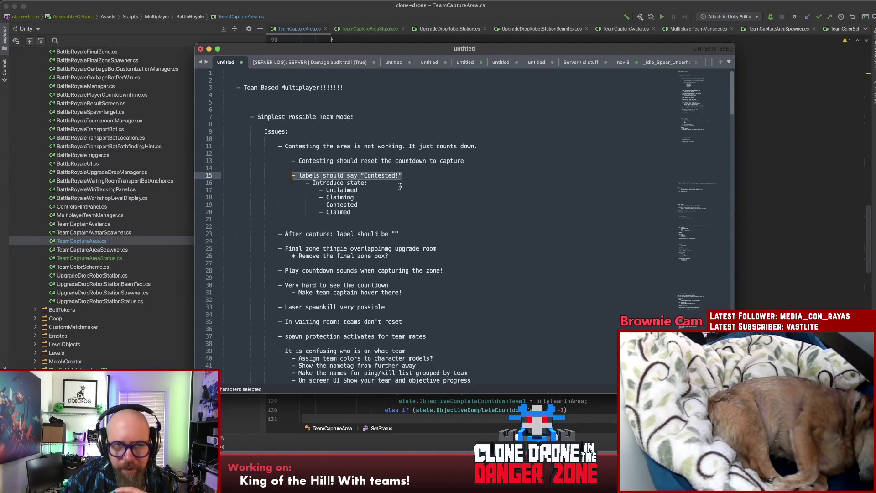
{"action": "left_click", "coordinate": [454, 161]}
{"action": "left_click_drag", "start_coordinate": [292, 162], "coordinate": [296, 162]}
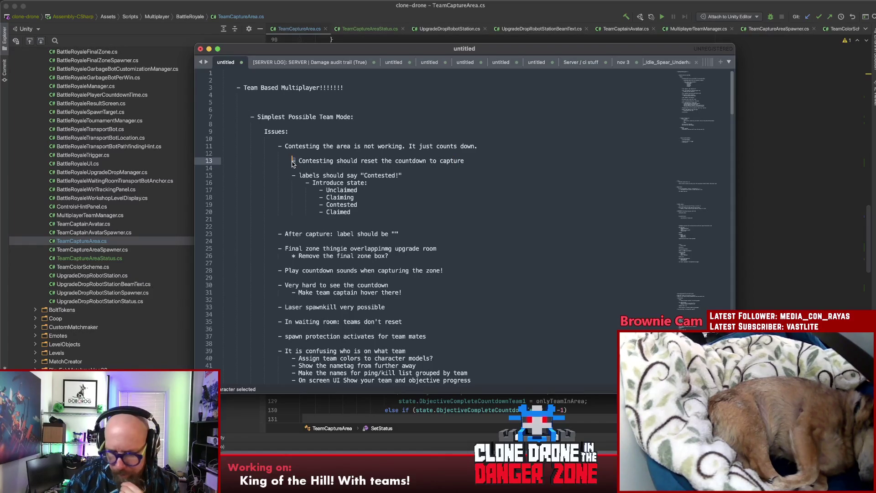
{"action": "type", "text": "*"}
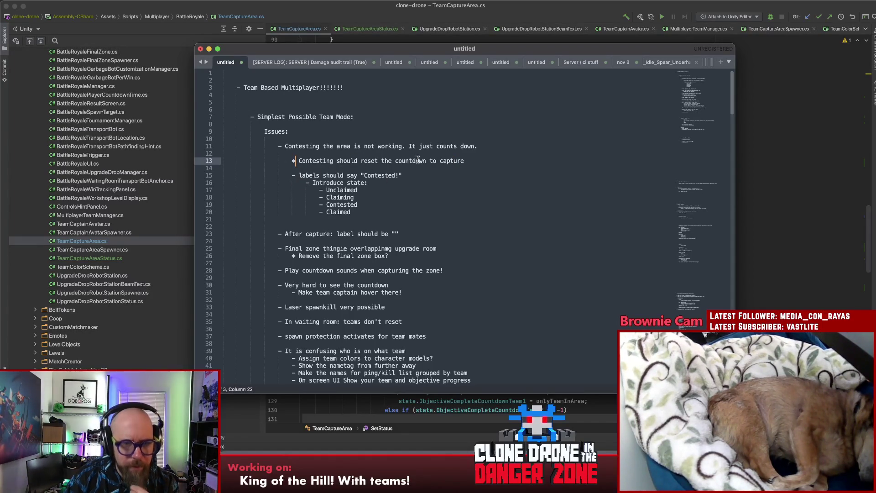
Scroll through the todo notes and select the 'After capture' label note
{"action": "scroll", "coordinate": [418, 158], "scroll_direction": "down", "scroll_amount": 5}
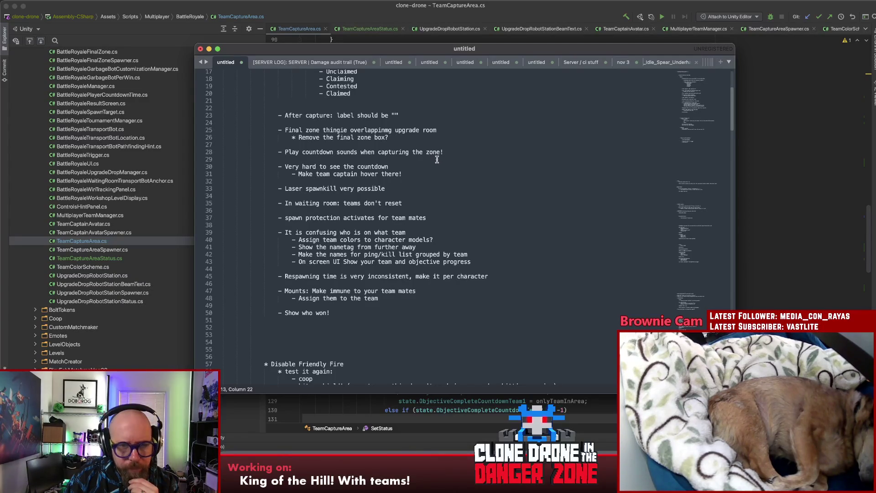
{"action": "scroll", "coordinate": [437, 160], "scroll_direction": "up", "scroll_amount": 4}
{"action": "scroll", "coordinate": [436, 159], "scroll_direction": "down", "scroll_amount": 3}
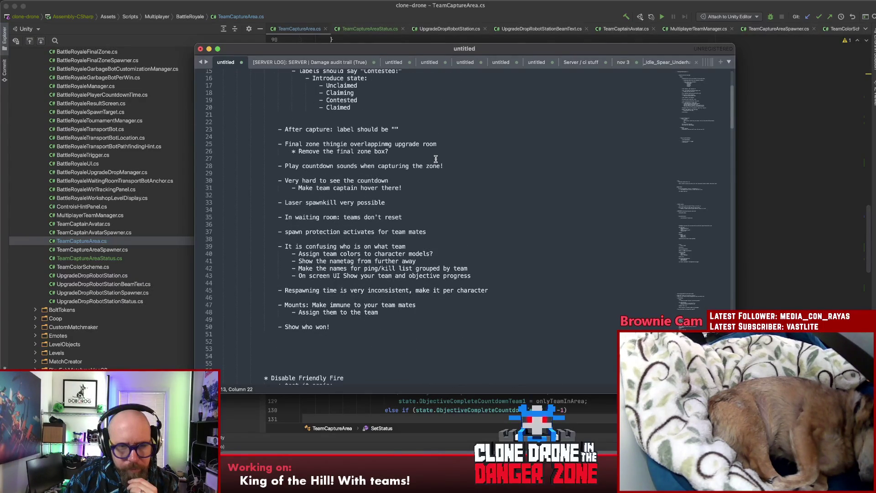
{"action": "scroll", "coordinate": [436, 158], "scroll_direction": "up", "scroll_amount": 2}
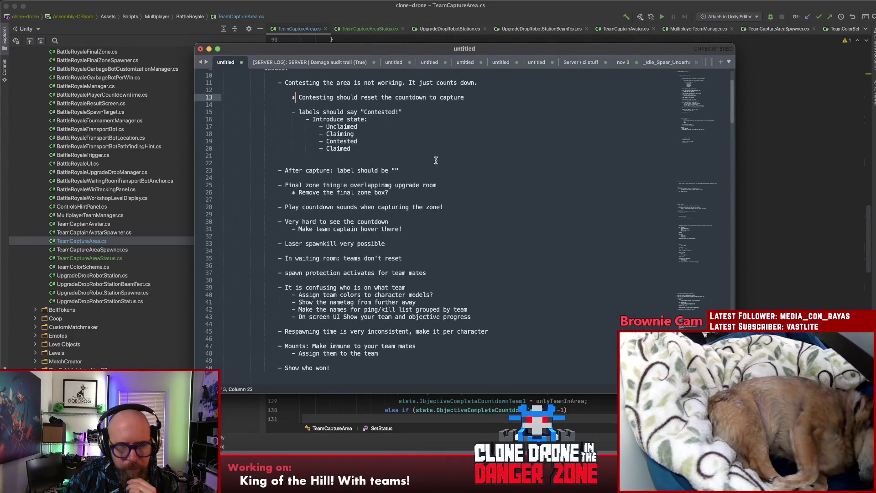
{"action": "left_click", "coordinate": [395, 150]}
{"action": "left_click_drag", "start_coordinate": [399, 170], "coordinate": [280, 171]}
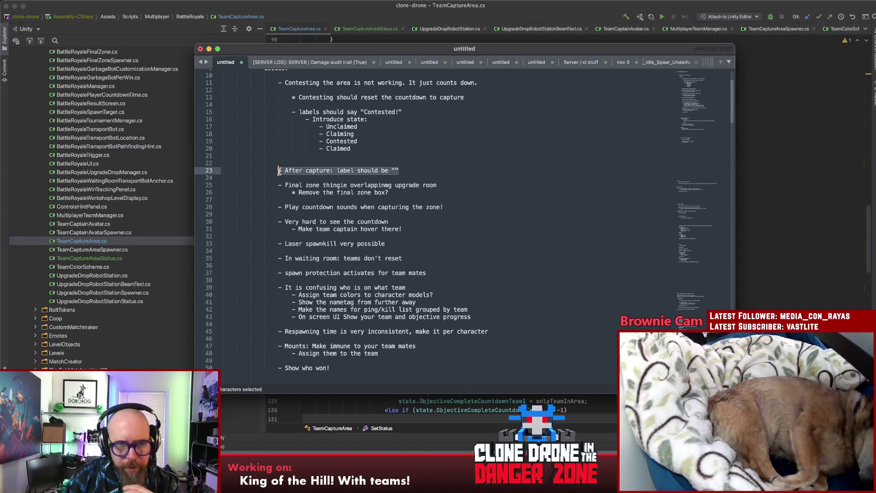
{"action": "left_click", "coordinate": [422, 169]}
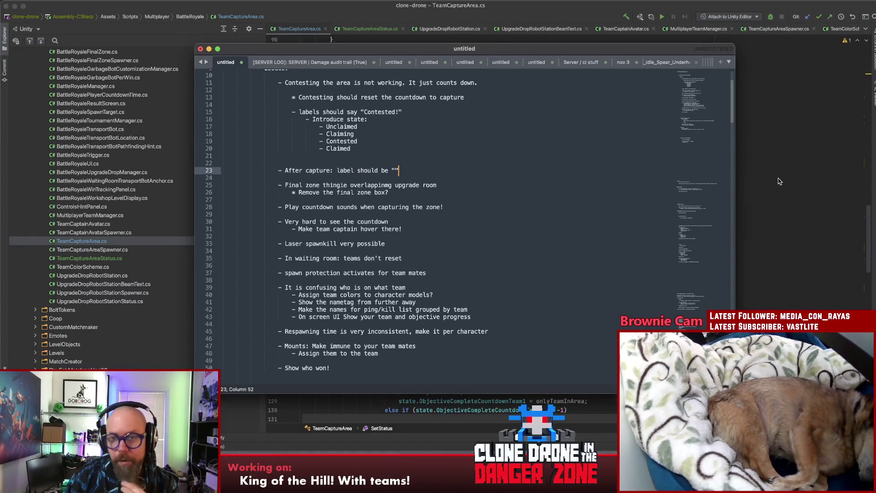
Cross-check the After capture note against the TeamCaptureArea.cs code around line 103
{"action": "key", "text": "super+Tab"}
{"action": "left_click", "coordinate": [445, 168]}
{"action": "scroll", "coordinate": [445, 168], "scroll_direction": "up", "scroll_amount": 5}
{"action": "scroll", "coordinate": [445, 165], "scroll_direction": "down", "scroll_amount": 5}
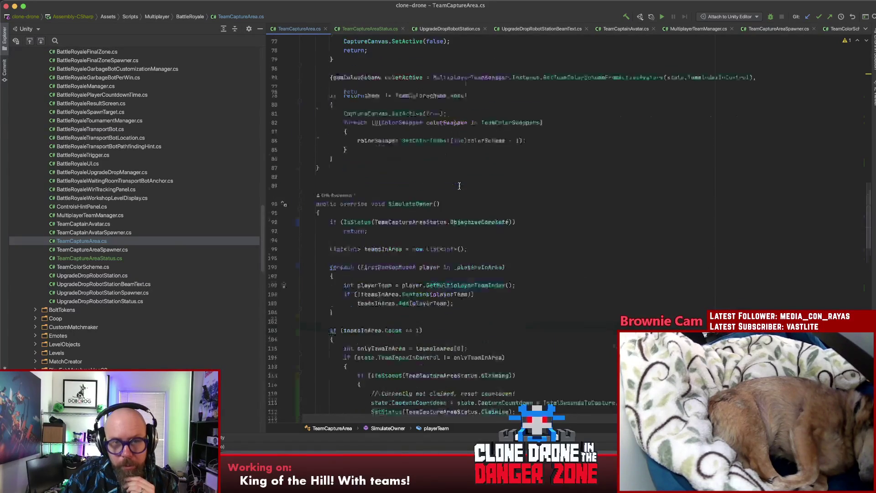
{"action": "key", "text": "super+Tab"}
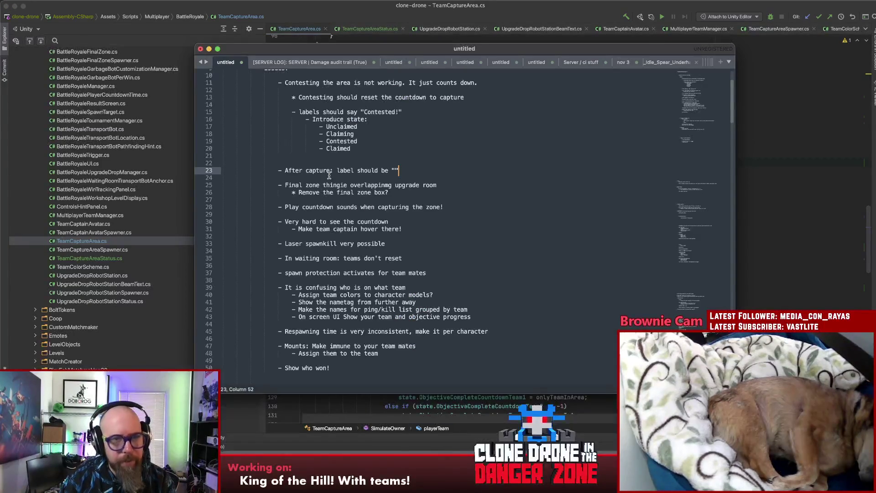
{"action": "left_click", "coordinate": [280, 170]}
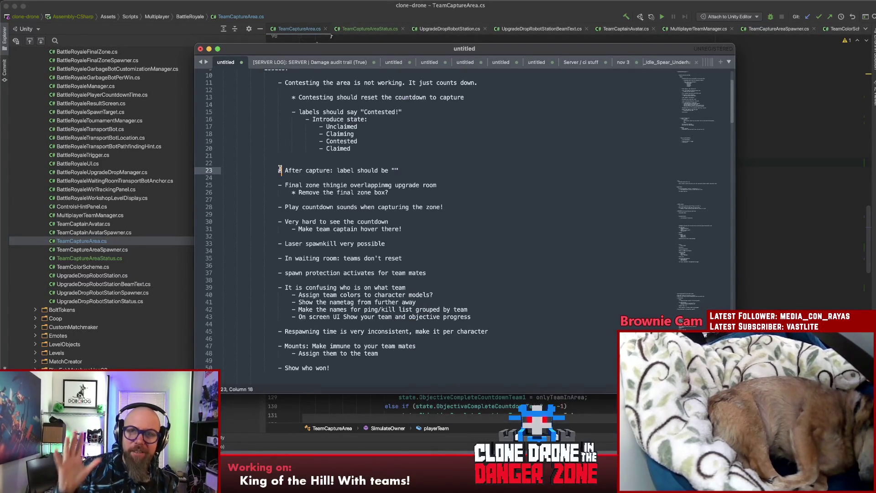
{"action": "key", "text": "super+Tab"}
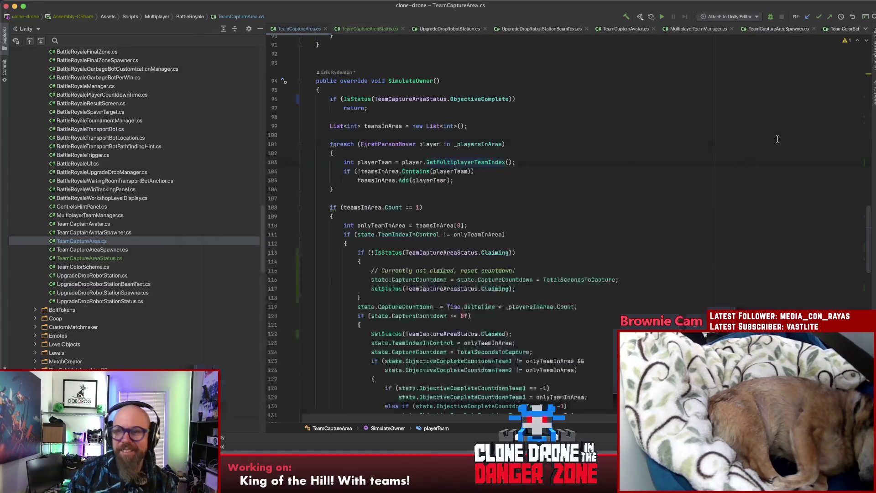
{"action": "left_click", "coordinate": [513, 207]}
{"action": "scroll", "coordinate": [507, 194], "scroll_direction": "down", "scroll_amount": 1}
{"action": "scroll", "coordinate": [507, 194], "scroll_direction": "down", "scroll_amount": 5}
{"action": "scroll", "coordinate": [548, 201], "scroll_direction": "up", "scroll_amount": 4}
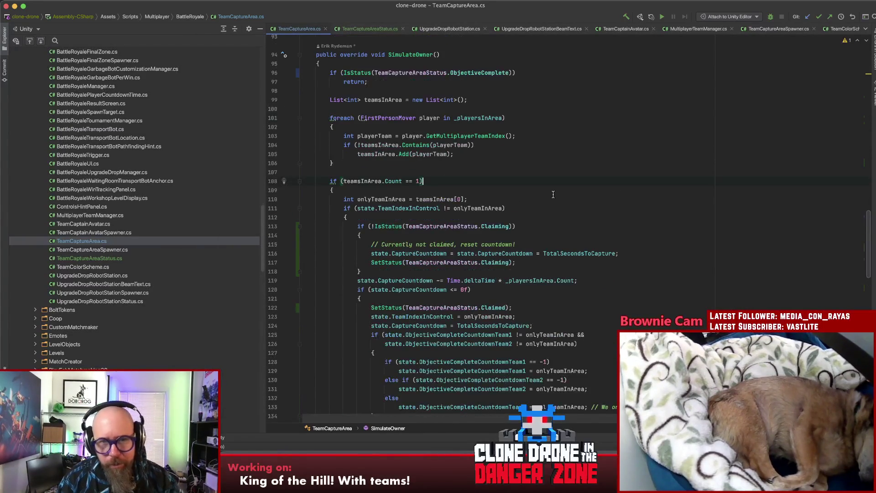
{"action": "scroll", "coordinate": [550, 201], "scroll_direction": "down", "scroll_amount": 3}
{"action": "left_click", "coordinate": [495, 157]}
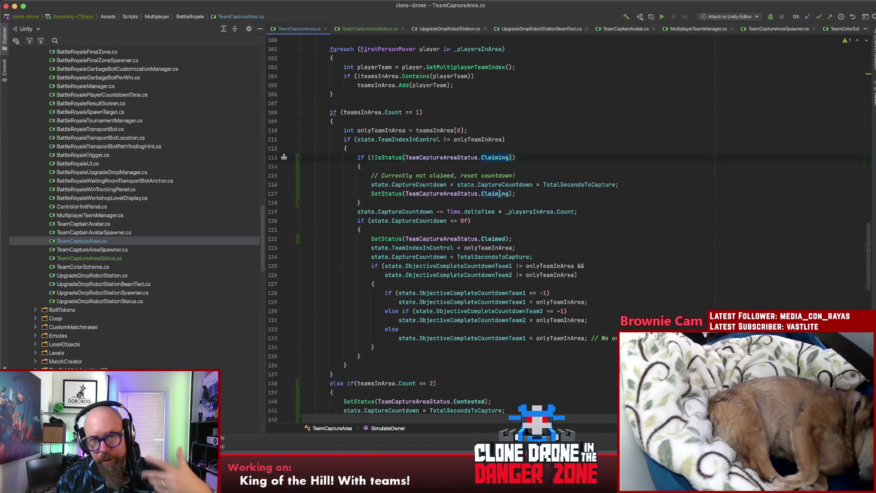
{"action": "left_click_drag", "start_coordinate": [514, 157], "coordinate": [356, 157]}
{"action": "key", "text": "Home"}
{"action": "key", "text": "shift+Down"}
{"action": "key", "text": "shift+End"}
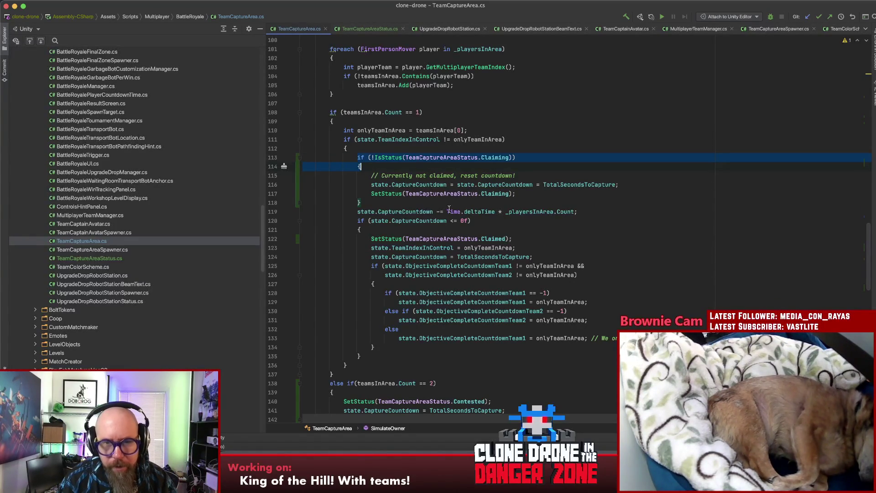
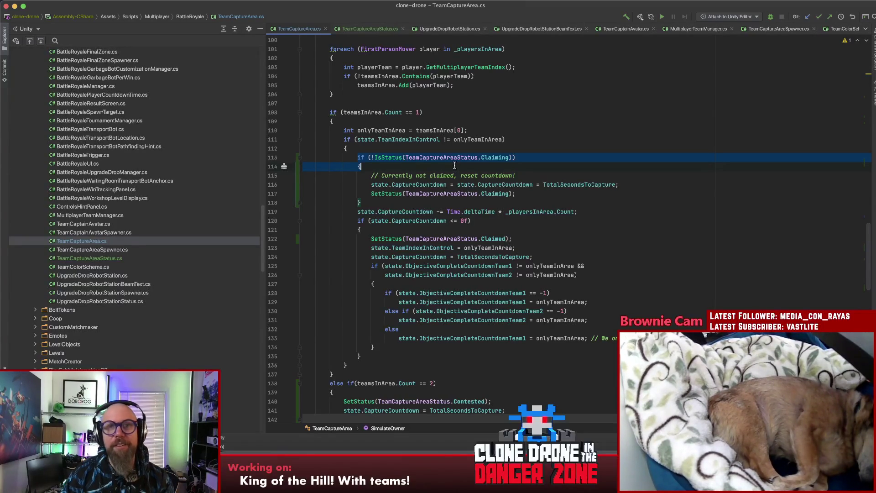
Review the status, countdown and setObjectiveComplete code in the capture-area script
{"action": "left_click", "coordinate": [582, 157]}
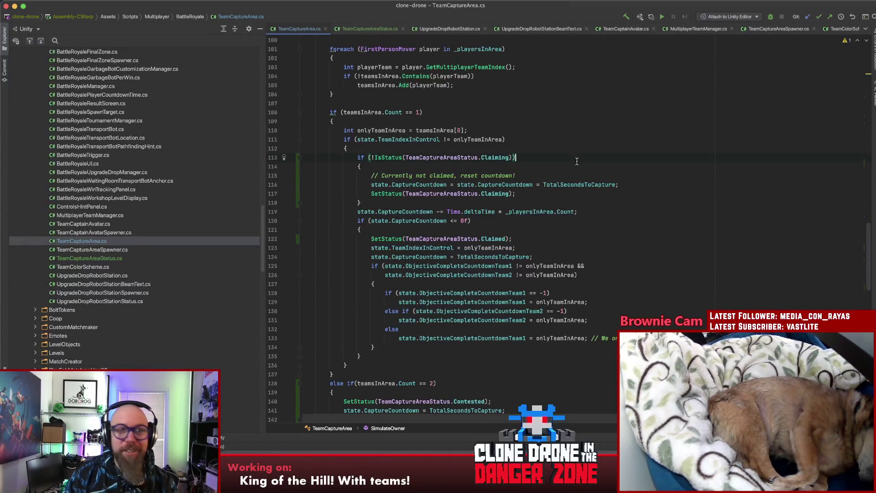
{"action": "left_click", "coordinate": [551, 168]}
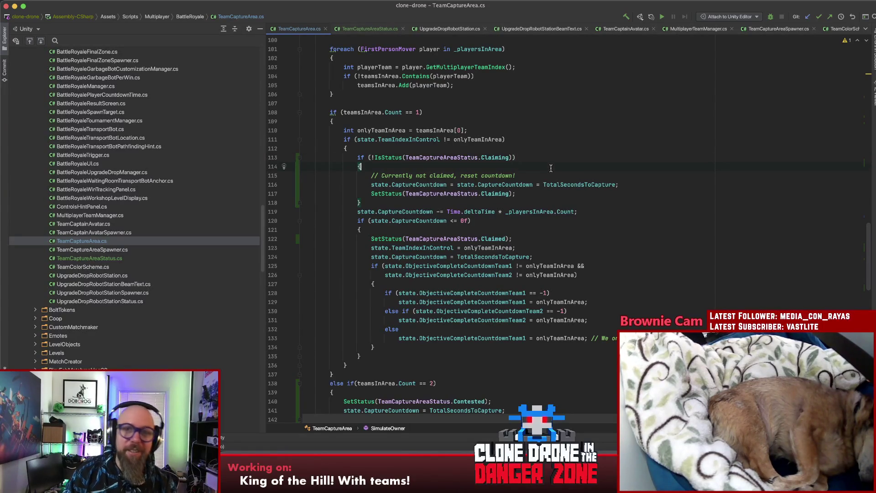
{"action": "left_click", "coordinate": [567, 243]}
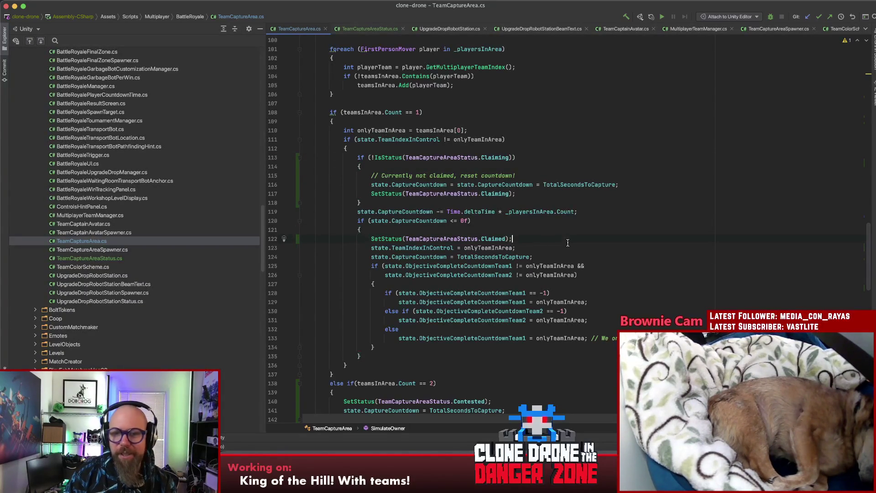
{"action": "scroll", "coordinate": [571, 238], "scroll_direction": "down", "scroll_amount": 2}
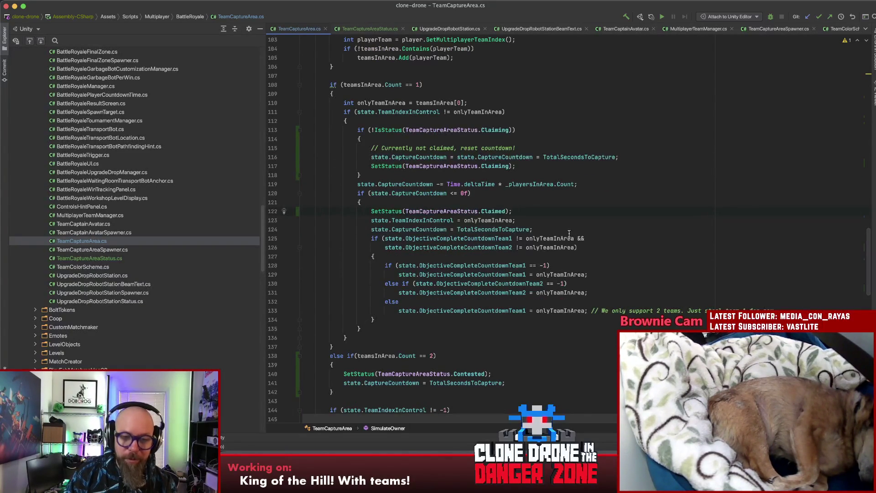
{"action": "scroll", "coordinate": [568, 233], "scroll_direction": "down", "scroll_amount": 5}
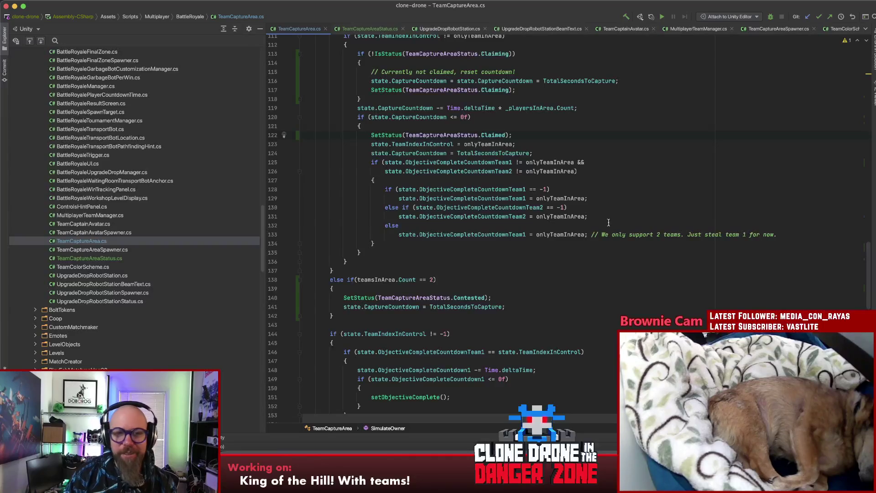
{"action": "scroll", "coordinate": [609, 222], "scroll_direction": "down", "scroll_amount": 5}
{"action": "left_click", "coordinate": [609, 223]}
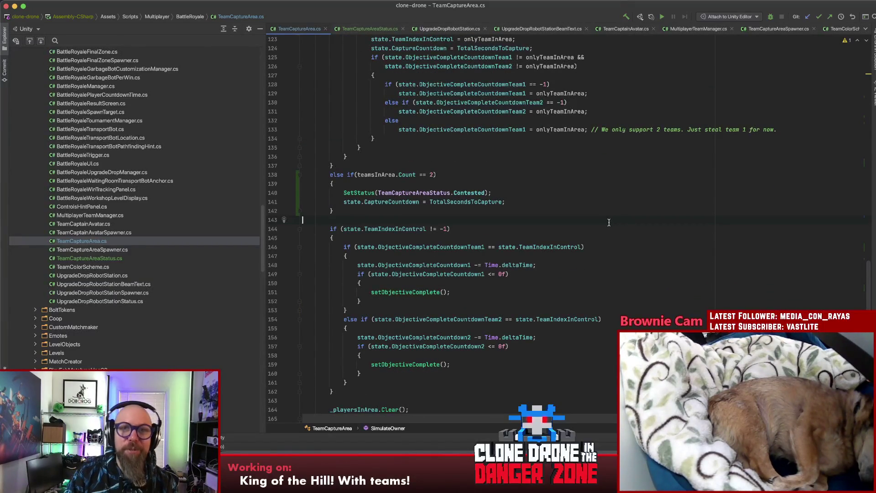
{"action": "scroll", "coordinate": [604, 145], "scroll_direction": "down", "scroll_amount": 5}
{"action": "left_click", "coordinate": [601, 192]}
{"action": "scroll", "coordinate": [612, 191], "scroll_direction": "down", "scroll_amount": 5}
{"action": "left_click", "coordinate": [613, 191]}
{"action": "scroll", "coordinate": [613, 192], "scroll_direction": "down", "scroll_amount": 5}
{"action": "left_click", "coordinate": [613, 192]}
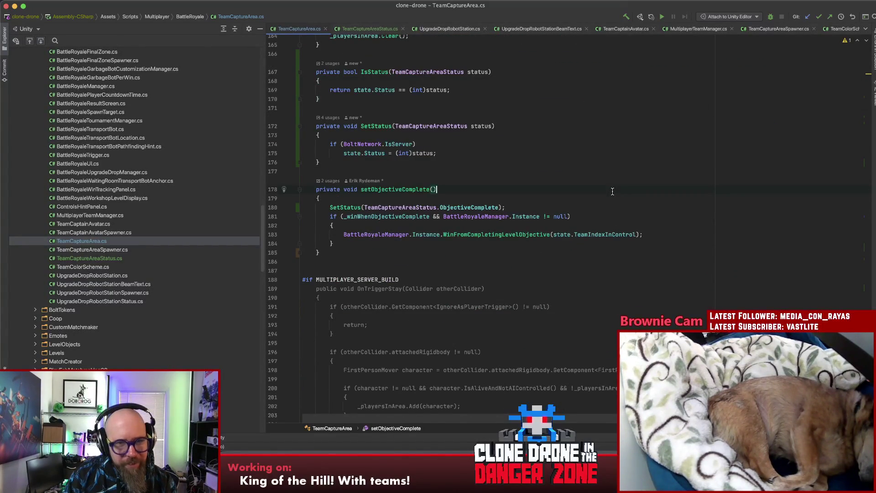
{"action": "scroll", "coordinate": [613, 192], "scroll_direction": "up", "scroll_amount": 1}
{"action": "scroll", "coordinate": [613, 192], "scroll_direction": "up", "scroll_amount": 15}
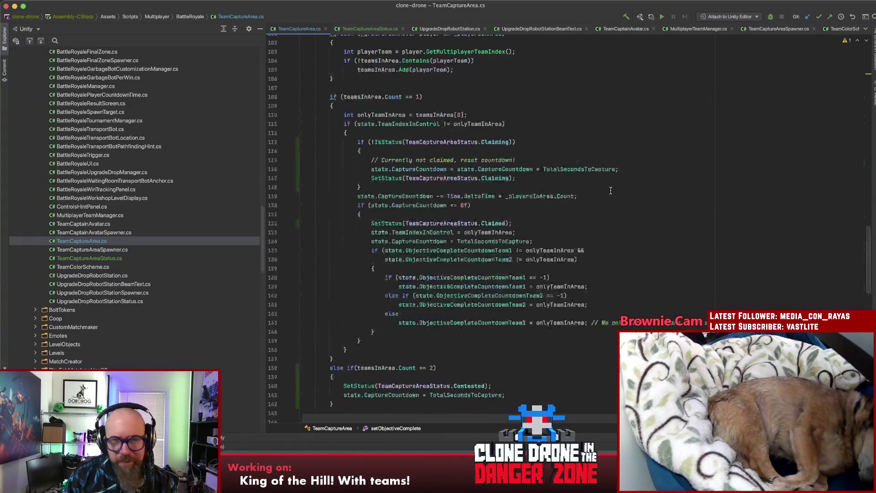
{"action": "scroll", "coordinate": [611, 191], "scroll_direction": "up", "scroll_amount": 4}
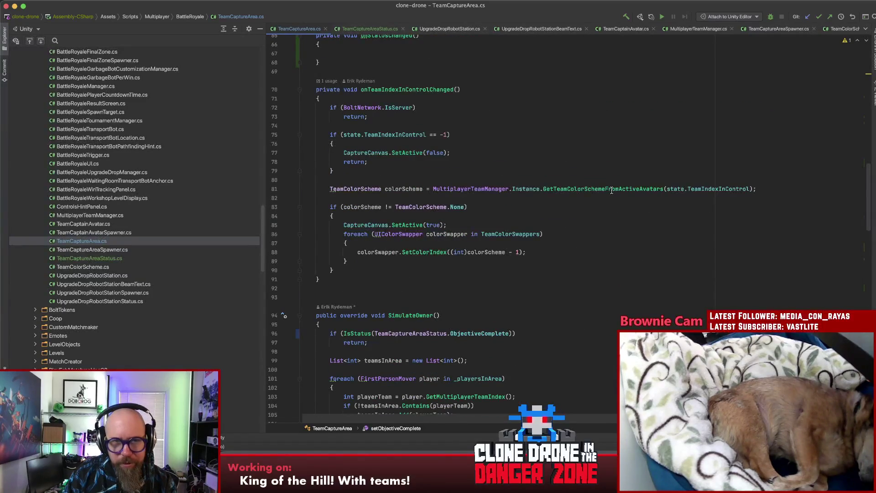
{"action": "scroll", "coordinate": [612, 191], "scroll_direction": "up", "scroll_amount": 5}
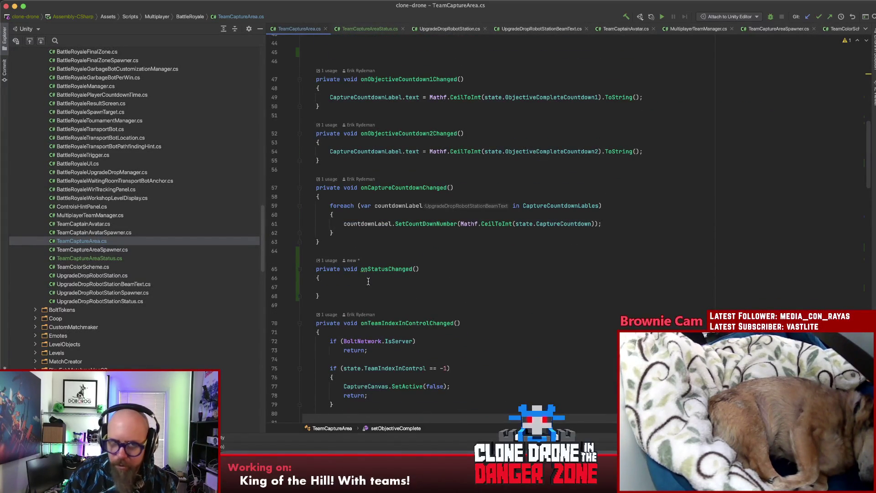
Wrap onCaptureCountdownChanged's label loop in an IsStatus(TeamCaptureAreaStatus.Claiming) check
{"action": "left_click", "coordinate": [396, 187]}
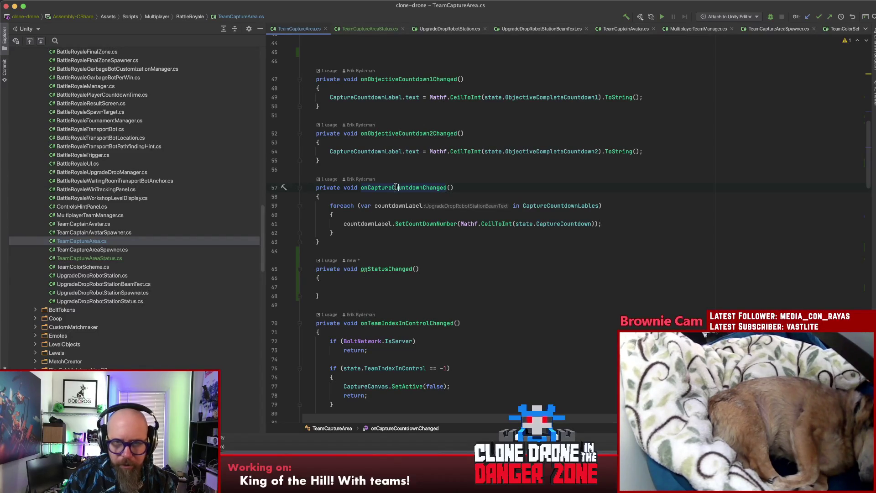
{"action": "left_click", "coordinate": [640, 204]}
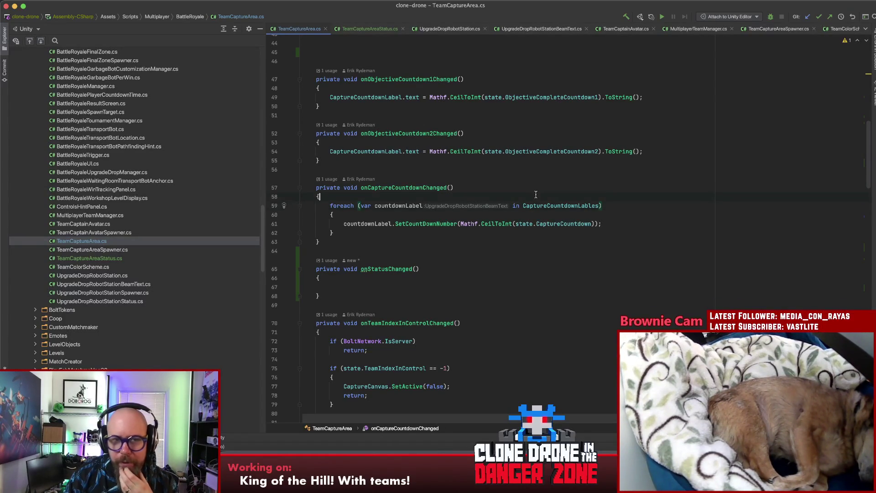
{"action": "key", "text": "Return"}
{"action": "type", "text": "if (!IsStatus(TeamCaptureAreaStatus.Claiming)) {"}
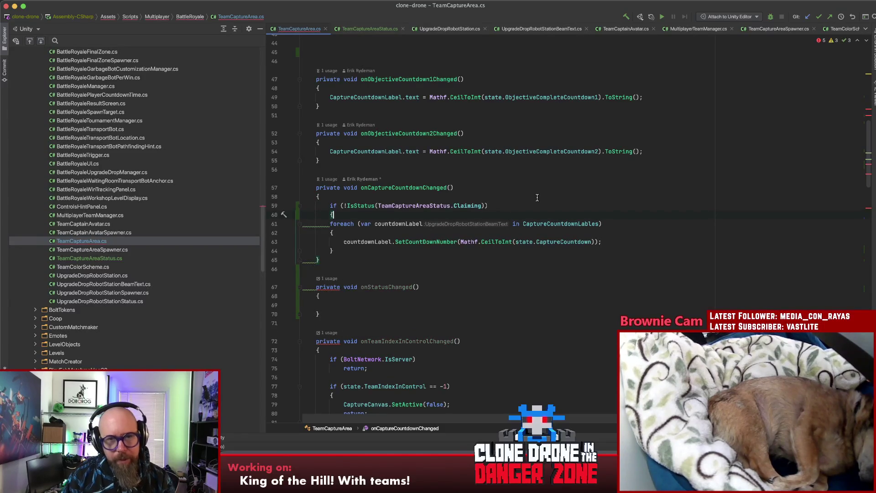
{"action": "left_click", "coordinate": [345, 206]}
{"action": "key", "text": "BackSpace"}
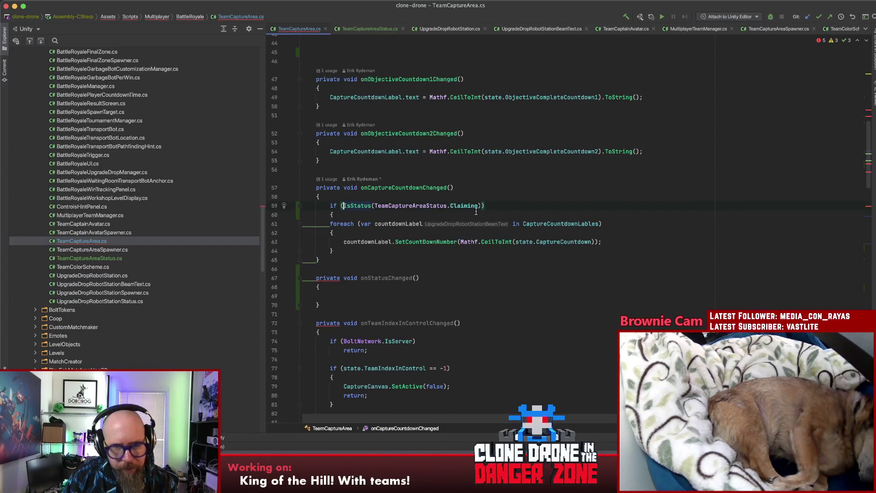
Close the Claiming check and add an else branch holding a copy of the label loop
{"action": "left_click", "coordinate": [370, 251]}
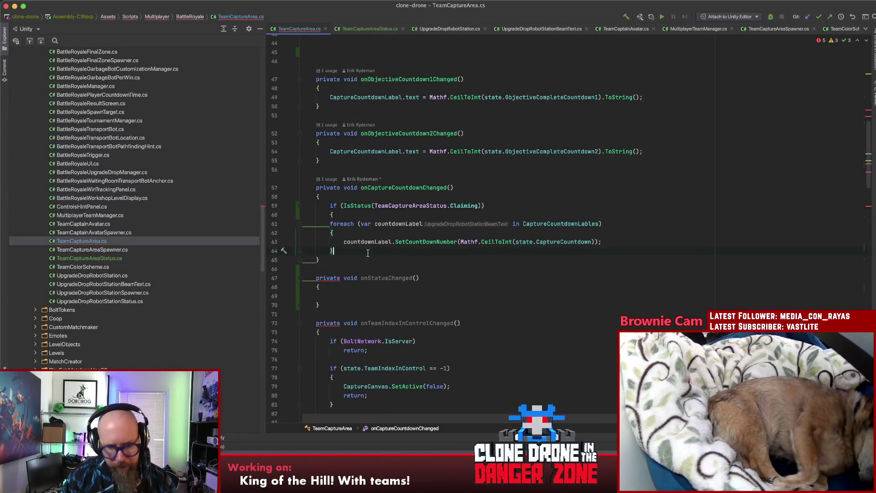
{"action": "key", "text": "Return"}
{"action": "type", "text": "}"}
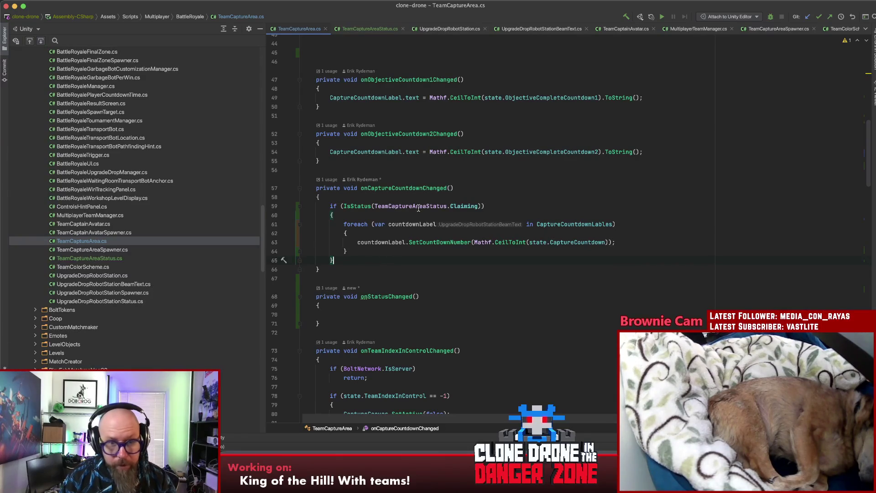
{"action": "key", "text": "Return"}
{"action": "type", "text": "else"}
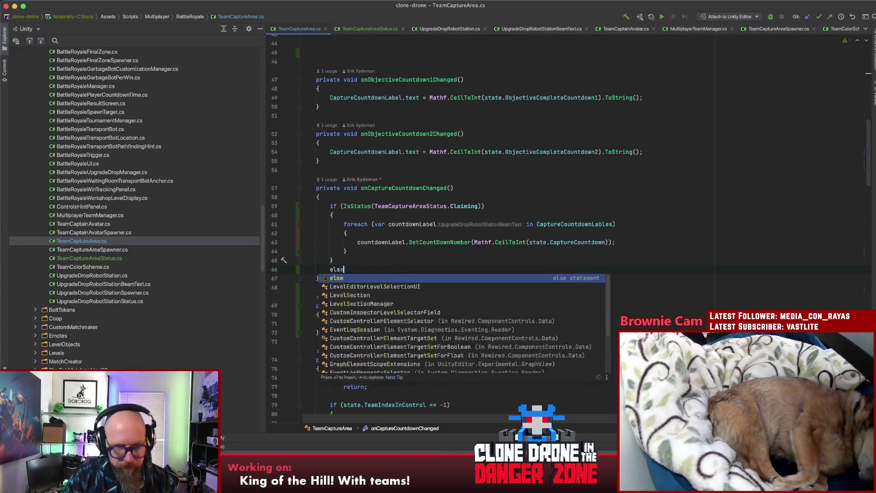
{"action": "key", "text": "Return"}
{"action": "type", "text": "{"}
{"action": "key", "text": "Return"}
{"action": "left_click_drag", "start_coordinate": [342, 224], "coordinate": [358, 248]}
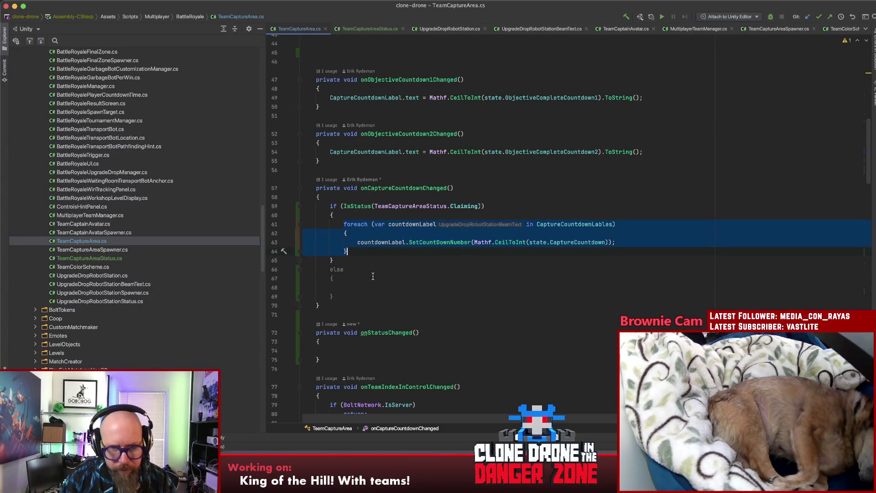
{"action": "type", "text": "foreach (var countdownLabel in CaptureCountdownLables)             {                 countdownLabel.SetCountDownNumber(Mathf.CeilToInt(state.CaptureCountdown));             }"}
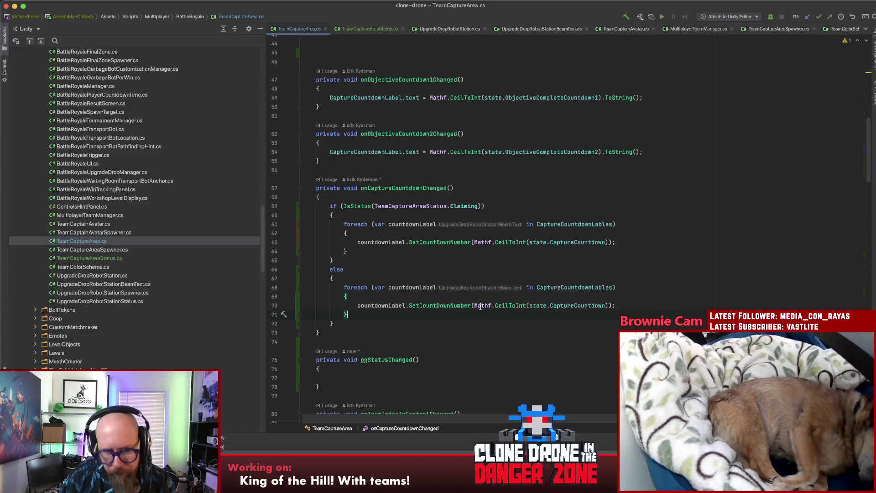
Change the else loop's SetCountDownNumber call to SetText("") so the labels show empty text
{"action": "double_click", "coordinate": [429, 305]}
{"action": "type", "text": "SetT"}
{"action": "key", "text": "Return"}
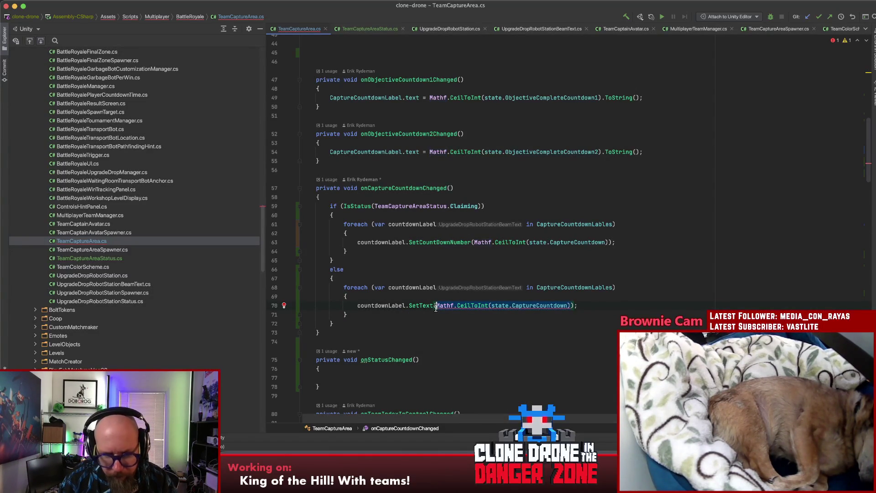
{"action": "type", "text": "\""}
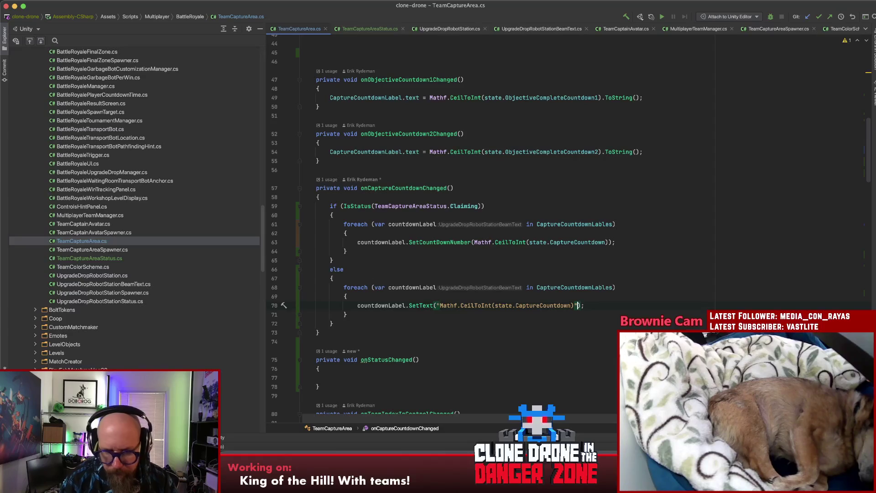
{"action": "left_click_drag", "start_coordinate": [573, 306], "coordinate": [440, 308]}
{"action": "key", "text": "BackSpace"}
{"action": "left_click", "coordinate": [461, 306]}
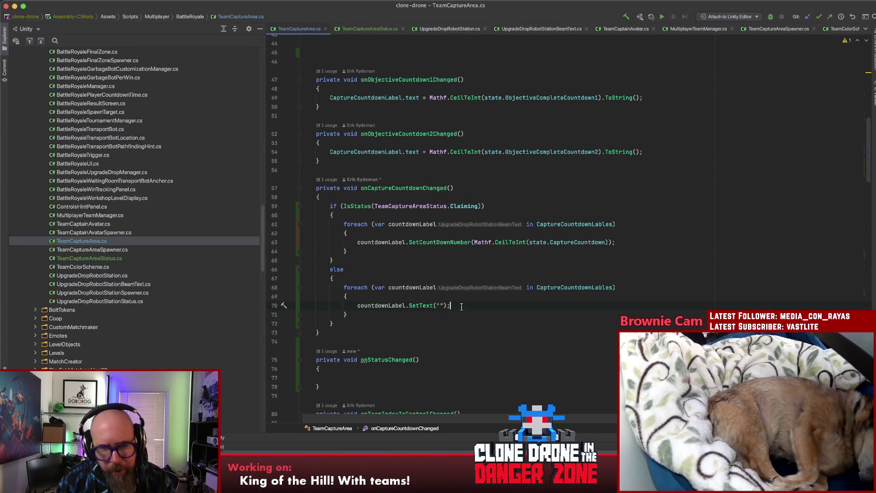
{"action": "left_click", "coordinate": [473, 206]}
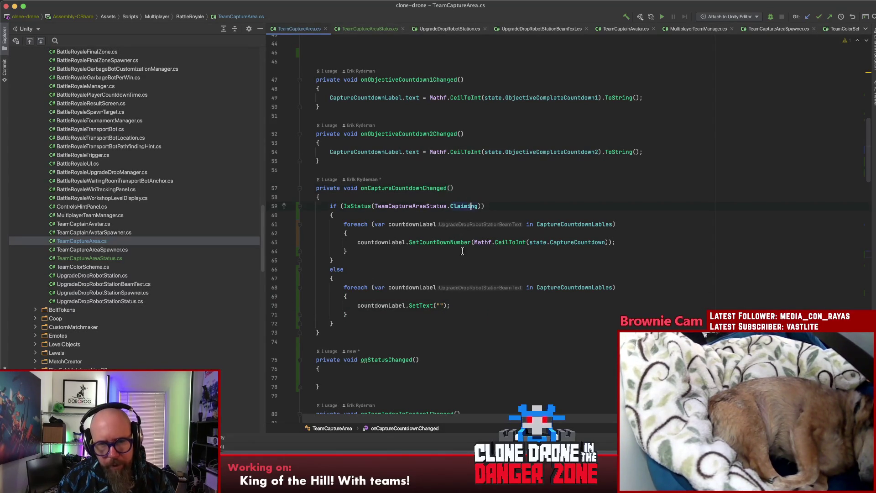
{"action": "mouse_move", "coordinate": [330, 206]}
{"action": "left_mouse_down"}
{"action": "mouse_move", "coordinate": [339, 279]}
{"action": "mouse_move", "coordinate": [361, 323]}
{"action": "left_mouse_up"}
Paste the if/else into onStatusChanged, negate the IsStatus check, and drop the else loop
{"action": "key", "text": "ctrl+c"}
{"action": "left_click", "coordinate": [353, 377]}
{"action": "key", "text": "ctrl+v"}
{"action": "left_click", "coordinate": [343, 282]}
{"action": "type", "text": "!"}
{"action": "left_click_drag", "start_coordinate": [339, 363], "coordinate": [347, 391]}
{"action": "key", "text": "BackSpace"}
Replace the if branch with the SetText("") clearing loop and delete the empty else
{"action": "left_click_drag", "start_coordinate": [348, 328], "coordinate": [345, 302]}
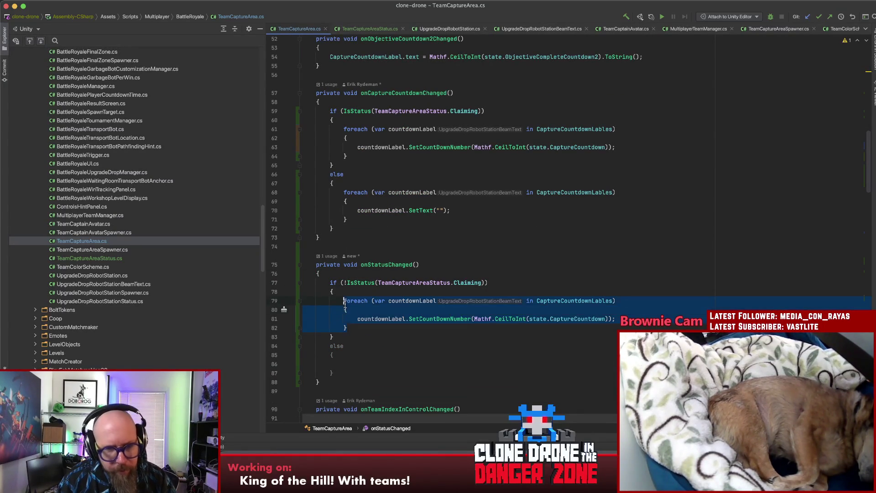
{"action": "key", "text": "ctrl+v"}
{"action": "left_click_drag", "start_coordinate": [340, 374], "coordinate": [315, 337]}
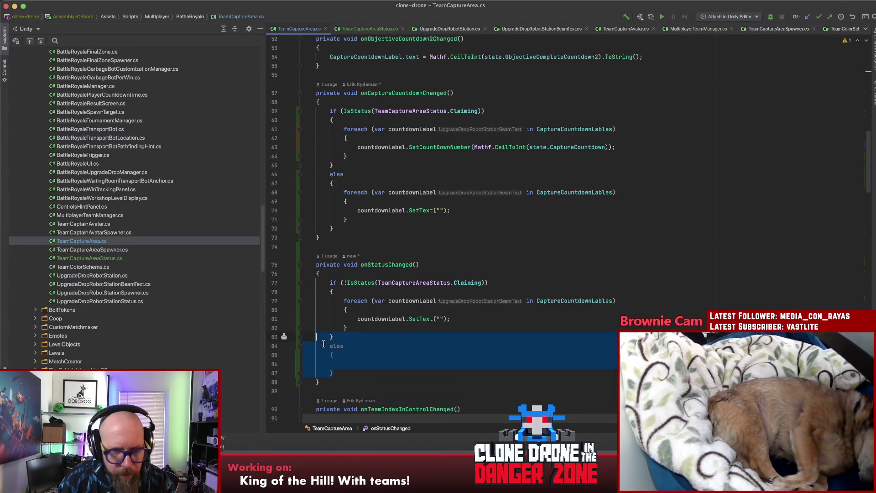
{"action": "key", "text": "BackSpace"}
{"action": "left_click", "coordinate": [384, 346]}
{"action": "left_click", "coordinate": [426, 318]}
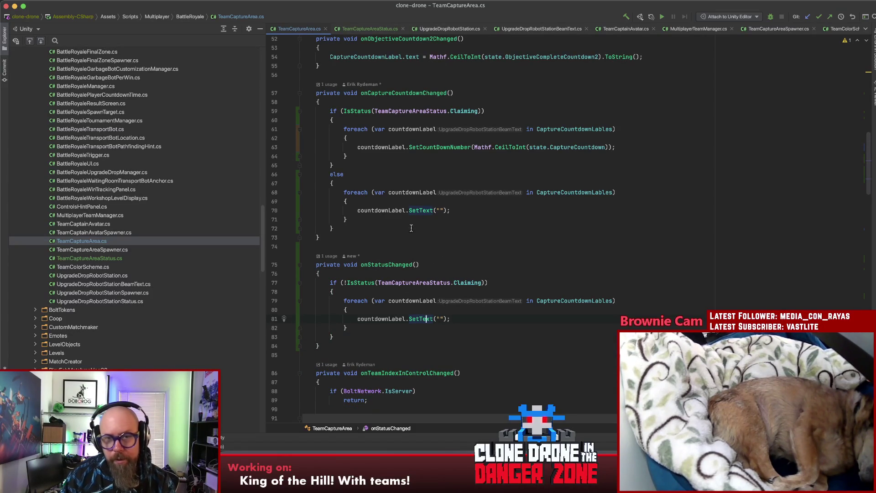
Switch from onCaptureCountdownChanged to the Sublime Text to-do notes
{"action": "left_click", "coordinate": [487, 219]}
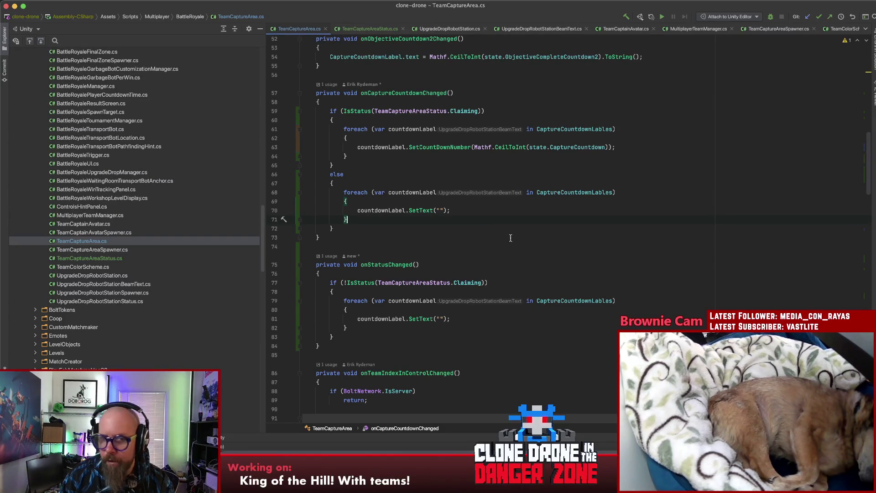
{"action": "scroll", "coordinate": [509, 237], "scroll_direction": "down", "scroll_amount": 3}
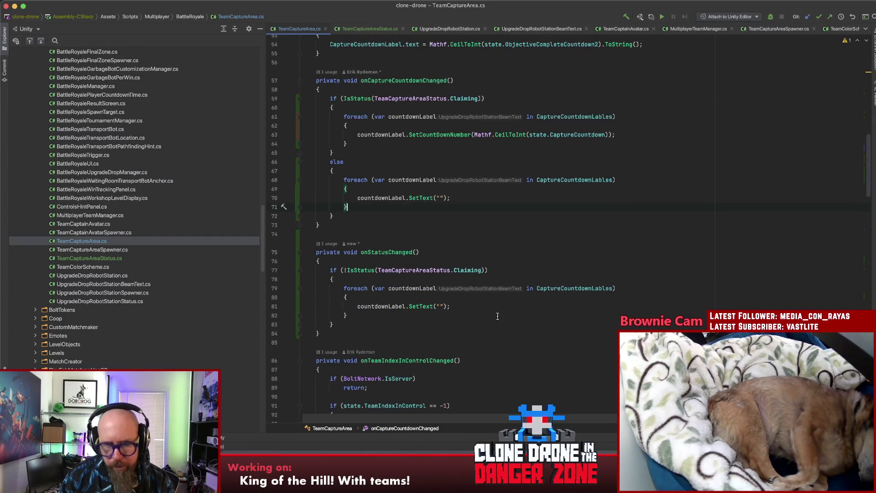
{"action": "left_click", "coordinate": [447, 470]}
{"action": "left_click_drag", "start_coordinate": [399, 171], "coordinate": [275, 167]}
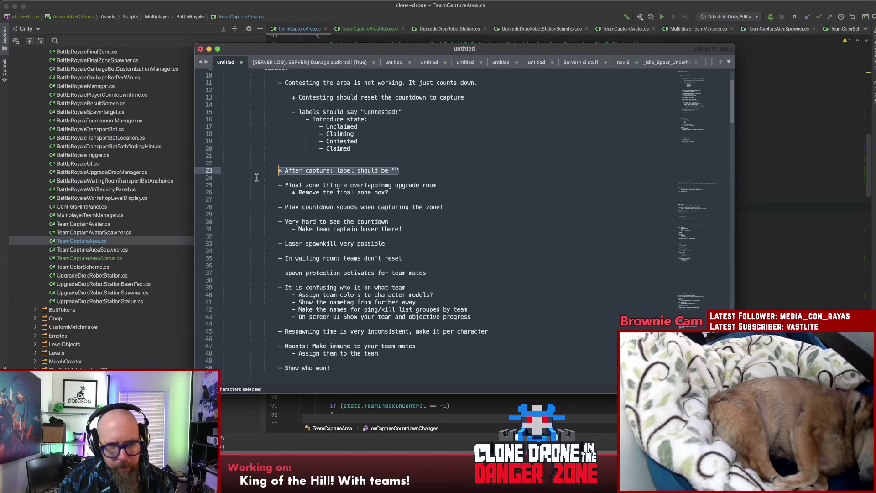
Cut the 'It is confusing who is on what team' issue and its sub-items
{"action": "left_click", "coordinate": [458, 174]}
{"action": "left_click", "coordinate": [443, 223]}
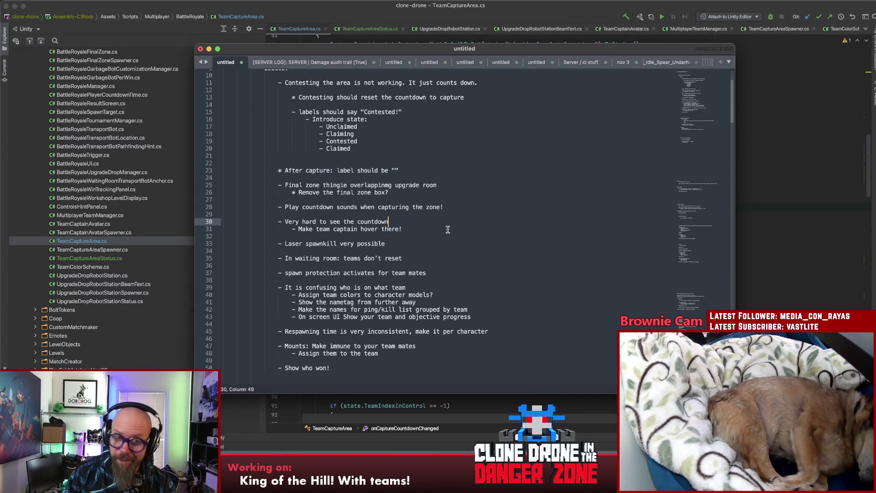
{"action": "scroll", "coordinate": [416, 223], "scroll_direction": "down", "scroll_amount": 2}
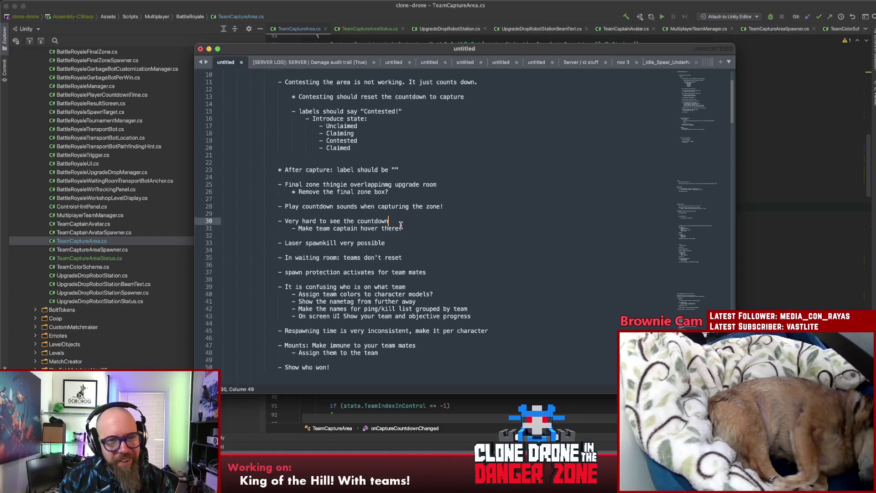
{"action": "left_click_drag", "start_coordinate": [402, 228], "coordinate": [279, 226]}
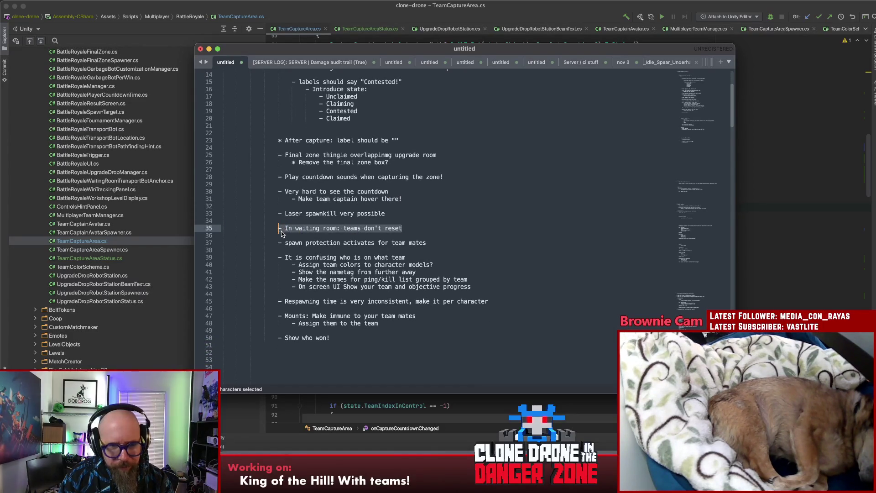
{"action": "mouse_move", "coordinate": [279, 257]}
{"action": "left_mouse_down"}
{"action": "mouse_move", "coordinate": [489, 277]}
{"action": "mouse_move", "coordinate": [504, 287]}
{"action": "left_mouse_up"}
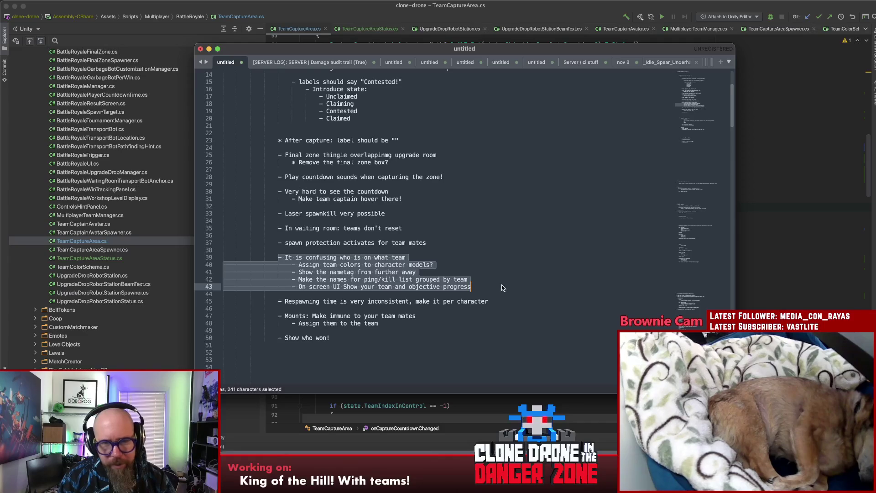
{"action": "key", "text": "super+x"}
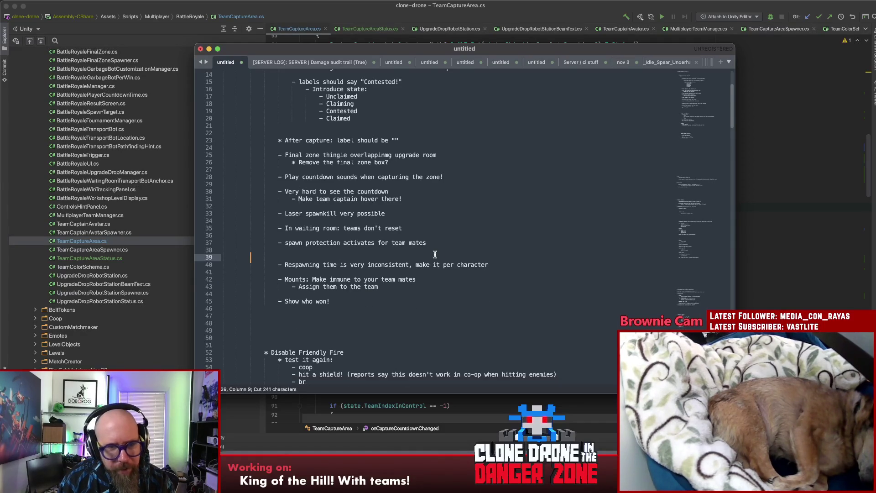
Paste the team-confusion block, indented, at the top of the Issues list
{"action": "scroll", "coordinate": [411, 249], "scroll_direction": "up", "scroll_amount": 5}
{"action": "left_click", "coordinate": [347, 140]}
{"action": "key", "text": "Return"}
{"action": "key", "text": "Return"}
{"action": "key", "text": "Return"}
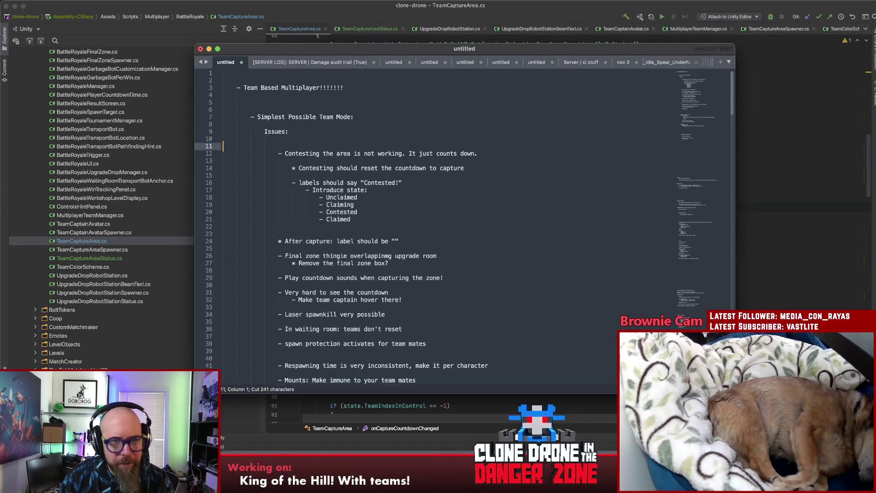
{"action": "key", "text": "Up"}
{"action": "key", "text": "Up"}
{"action": "key", "text": "Tab"}
{"action": "key", "text": "Tab"}
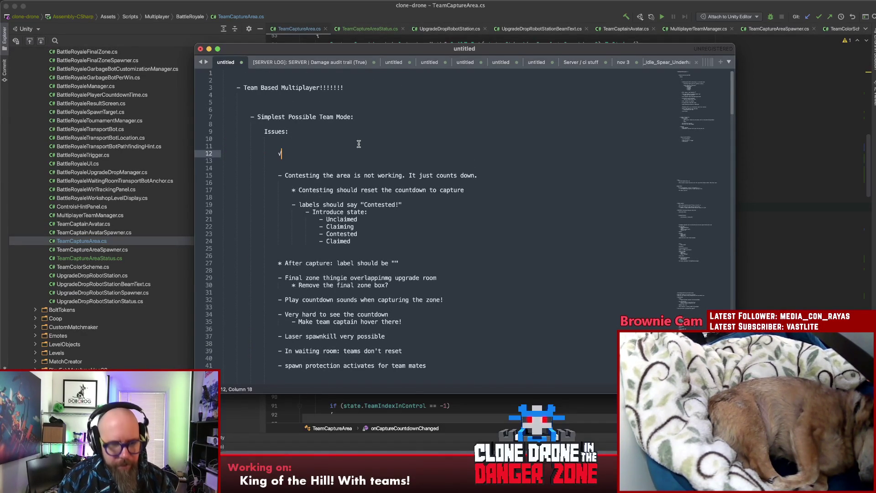
{"action": "key", "text": "super+v"}
{"action": "left_click", "coordinate": [481, 174]}
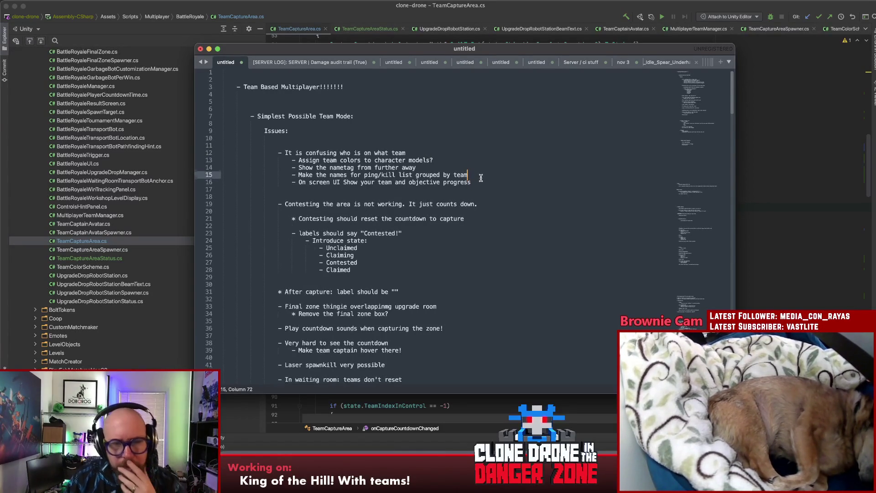
Cut the 'Show who won!' line from the lower list
{"action": "scroll", "coordinate": [484, 179], "scroll_direction": "down", "scroll_amount": 8}
{"action": "left_click", "coordinate": [415, 216]}
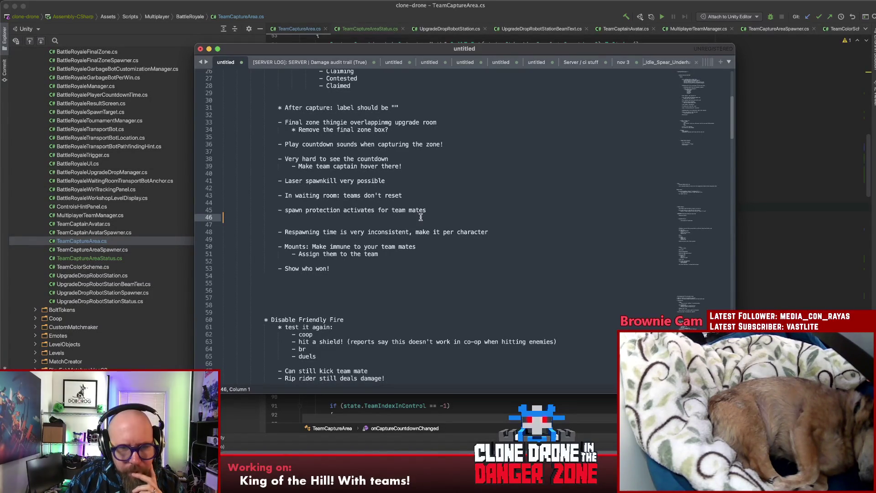
{"action": "left_click_drag", "start_coordinate": [354, 268], "coordinate": [277, 268]}
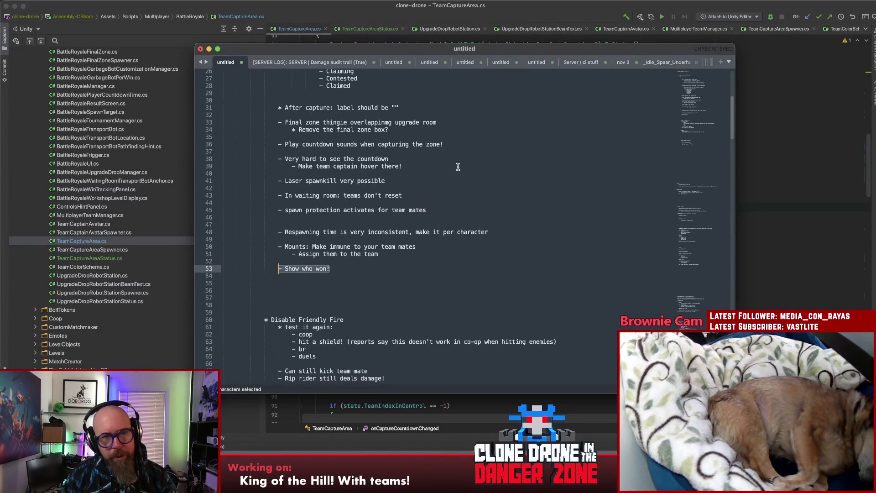
{"action": "key", "text": "super+x"}
Remove the extra blank lines around the After capture note
{"action": "left_click", "coordinate": [434, 180]}
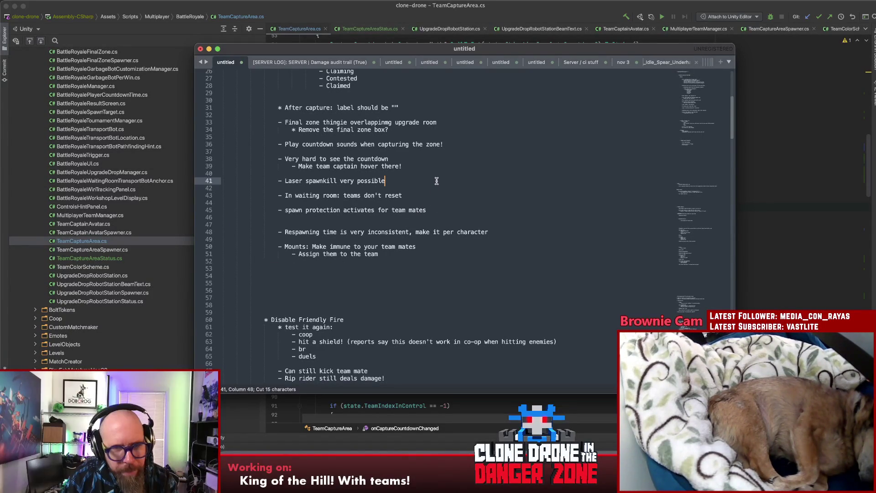
{"action": "scroll", "coordinate": [473, 194], "scroll_direction": "up", "scroll_amount": 5}
{"action": "left_click", "coordinate": [442, 260]}
{"action": "key", "text": "Return"}
{"action": "key", "text": "Return"}
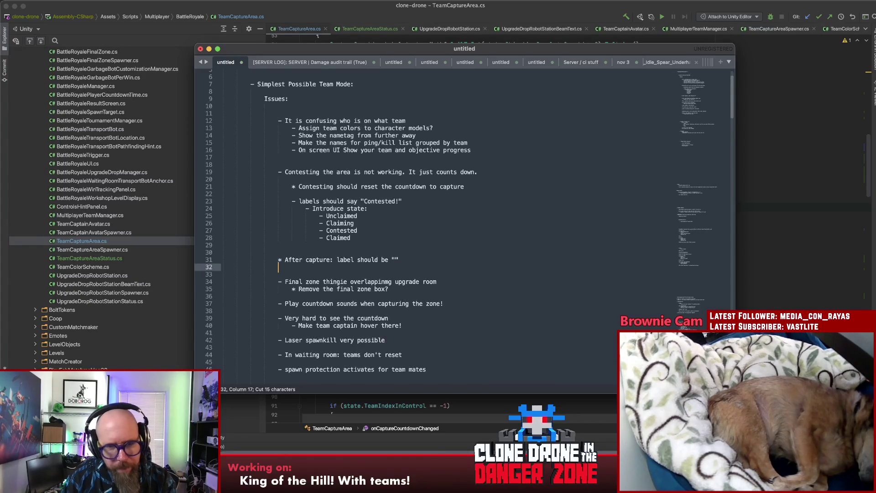
{"action": "left_click", "coordinate": [407, 245]}
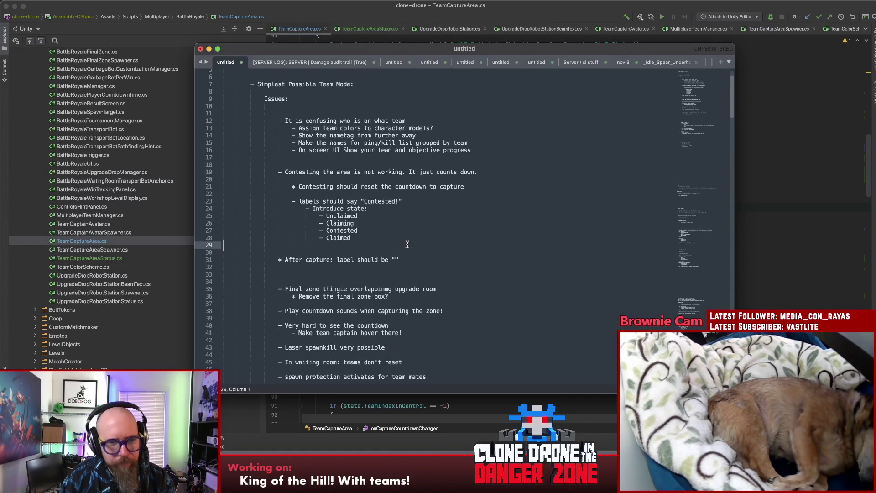
{"action": "key", "text": "Delete"}
{"action": "left_click", "coordinate": [419, 260]}
{"action": "key", "text": "Delete"}
{"action": "key", "text": "Delete"}
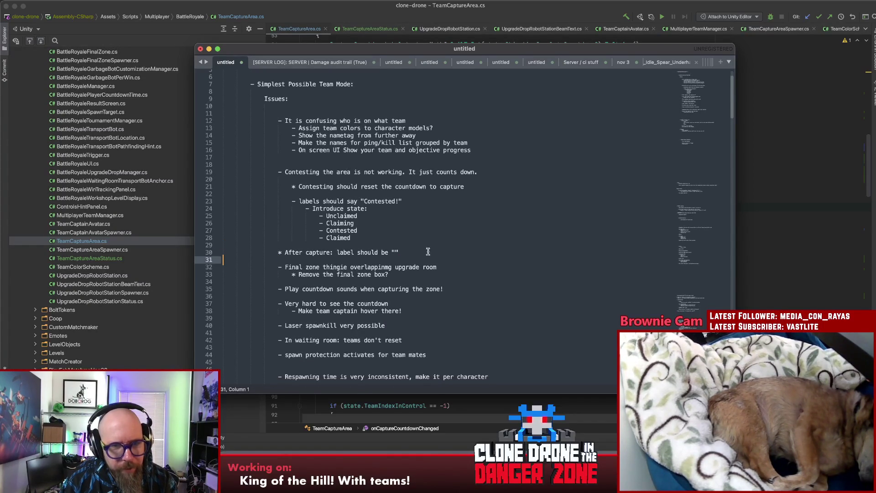
{"action": "left_click", "coordinate": [436, 238]}
Insert an indented 'Show who won!' line above the Contesting the area issue
{"action": "left_click", "coordinate": [411, 165]}
{"action": "key", "text": "Return"}
{"action": "key", "text": "Return"}
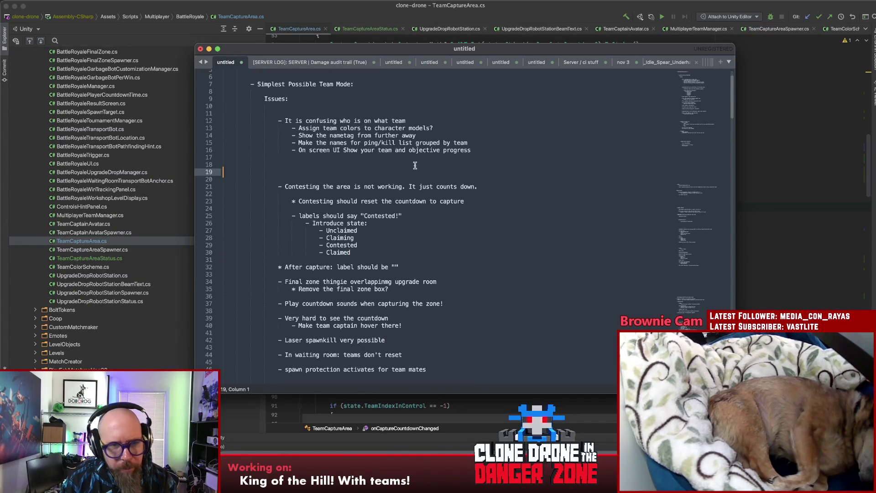
{"action": "left_click", "coordinate": [425, 170]}
{"action": "type", "text": "Show who won!"}
{"action": "key", "text": "super+Left"}
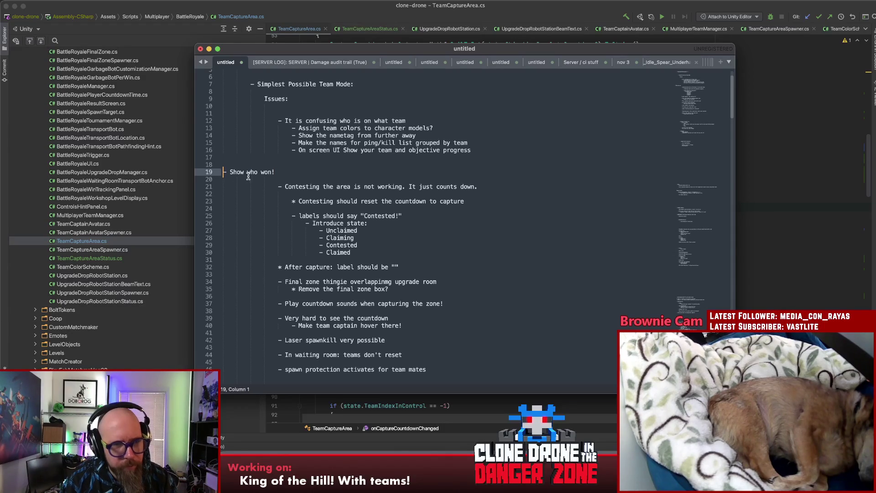
{"action": "key", "text": "Tab"}
{"action": "key", "text": "Tab"}
{"action": "key", "text": "Down"}
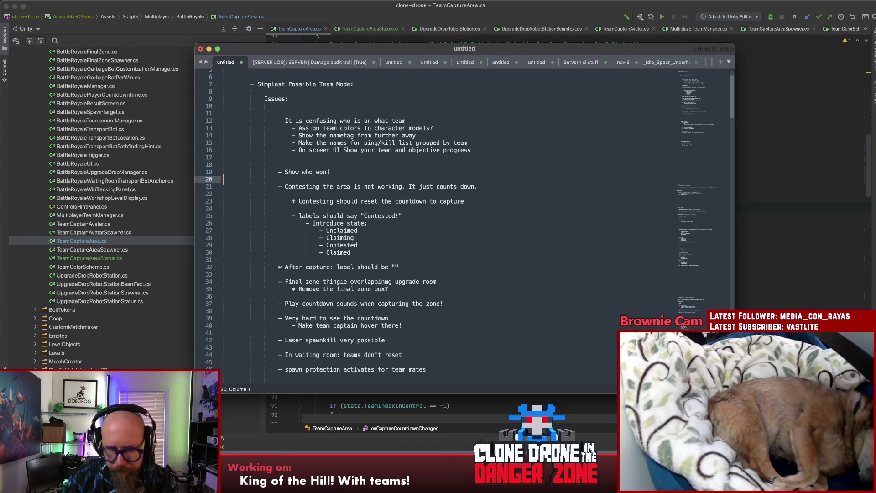
Glance at the code, then return to the notes at the team colours item
{"action": "key", "text": "super+Tab"}
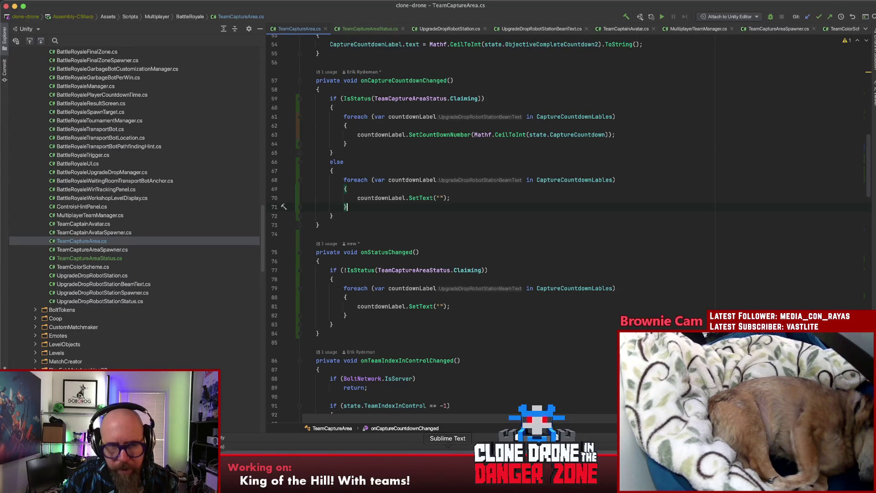
{"action": "left_click", "coordinate": [448, 457]}
{"action": "left_click", "coordinate": [433, 128]}
{"action": "key", "text": "Up"}
{"action": "key", "text": "Down"}
{"action": "key", "text": "Down"}
{"action": "key", "text": "Down"}
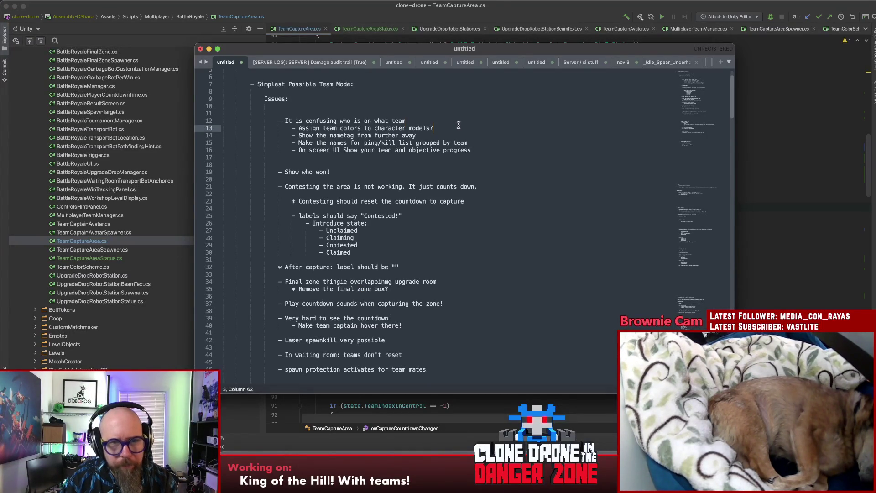
{"action": "key", "text": "Up"}
{"action": "key", "text": "Up"}
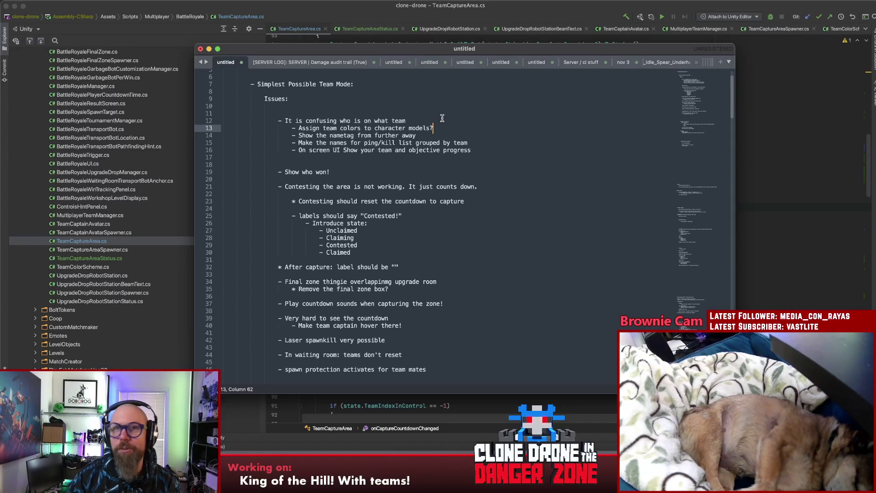
Replace the On screen UI note's '-' bullet with '*' and add a blank line above it
{"action": "left_click", "coordinate": [464, 118]}
{"action": "key", "text": "Down"}
{"action": "key", "text": "Down"}
{"action": "key", "text": "Down"}
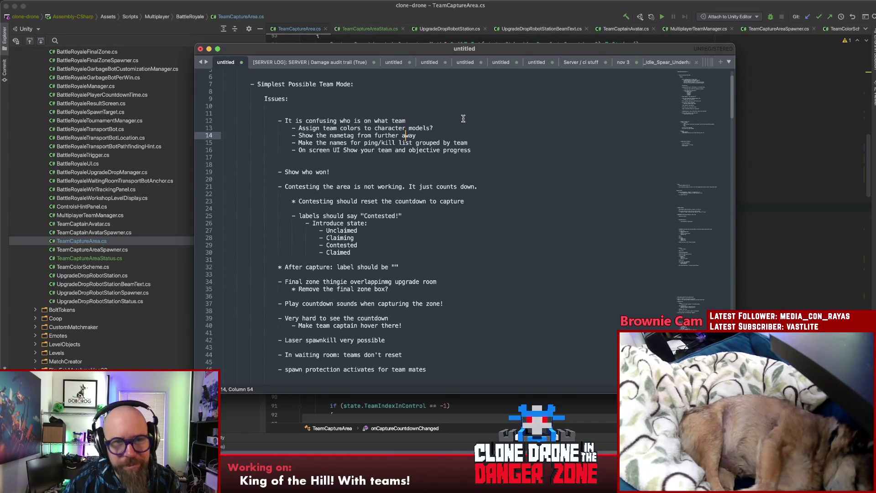
{"action": "key", "text": "Up"}
{"action": "key", "text": "Up"}
{"action": "key", "text": "Up"}
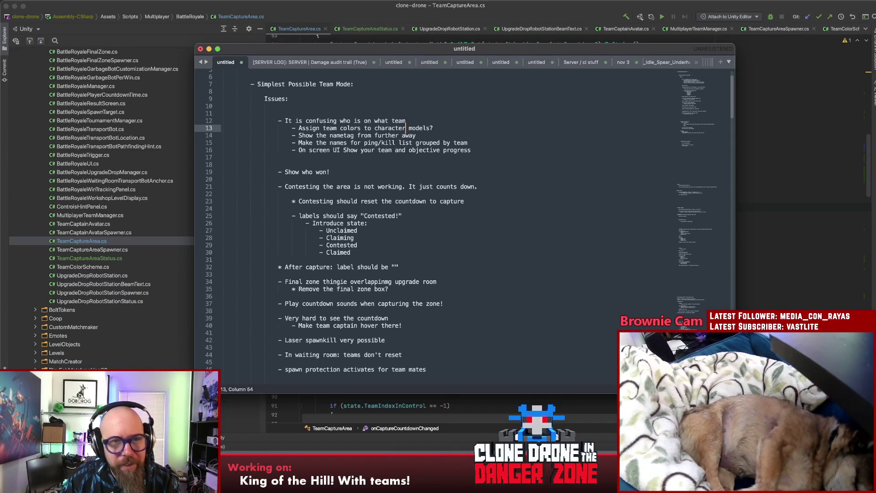
{"action": "key", "text": "Down"}
{"action": "left_click", "coordinate": [329, 121]}
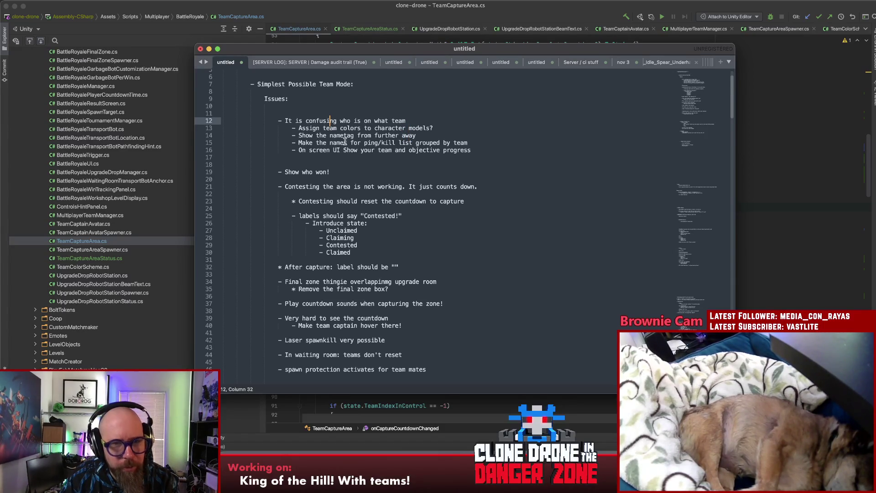
{"action": "left_click", "coordinate": [444, 113]}
{"action": "key", "text": "Down"}
{"action": "key", "text": "Down"}
{"action": "key", "text": "Down"}
{"action": "key", "text": "Down"}
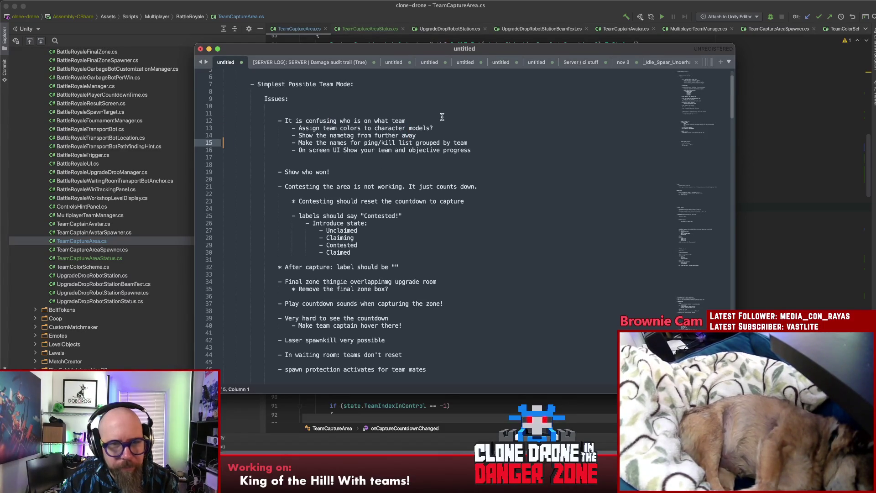
{"action": "key", "text": "Right"}
{"action": "key", "text": "Right"}
{"action": "key", "text": "Right"}
{"action": "key", "text": "Right"}
{"action": "key", "text": "Down"}
{"action": "key", "text": "Left"}
{"action": "key", "text": "Left"}
{"action": "key", "text": "BackSpace"}
{"action": "type", "text": "*"}
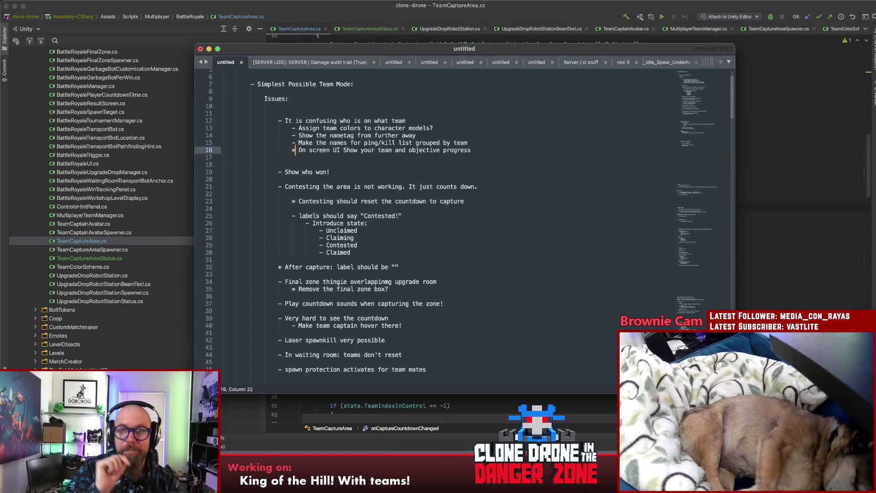
{"action": "key", "text": "super+shift+Return"}
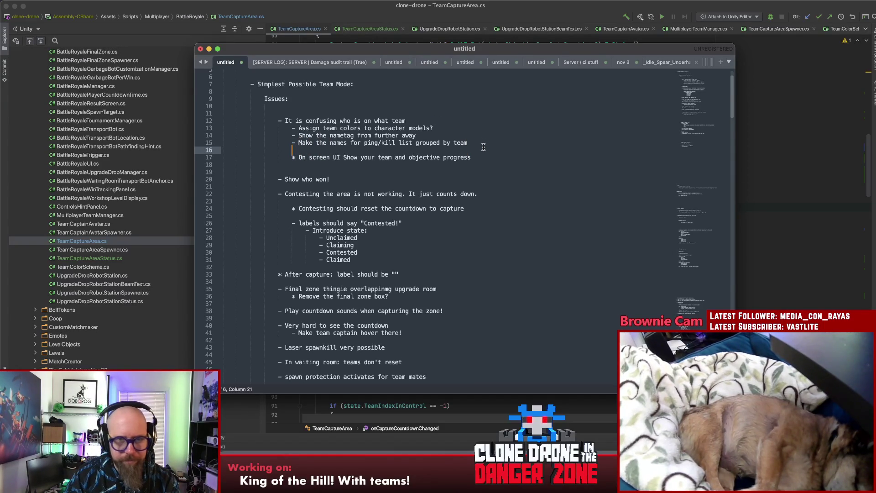
Check the starred On screen UI note, then switch to the Unity editor
{"action": "left_click", "coordinate": [485, 154]}
{"action": "left_click_drag", "start_coordinate": [486, 157], "coordinate": [289, 157]}
{"action": "left_click", "coordinate": [391, 158]}
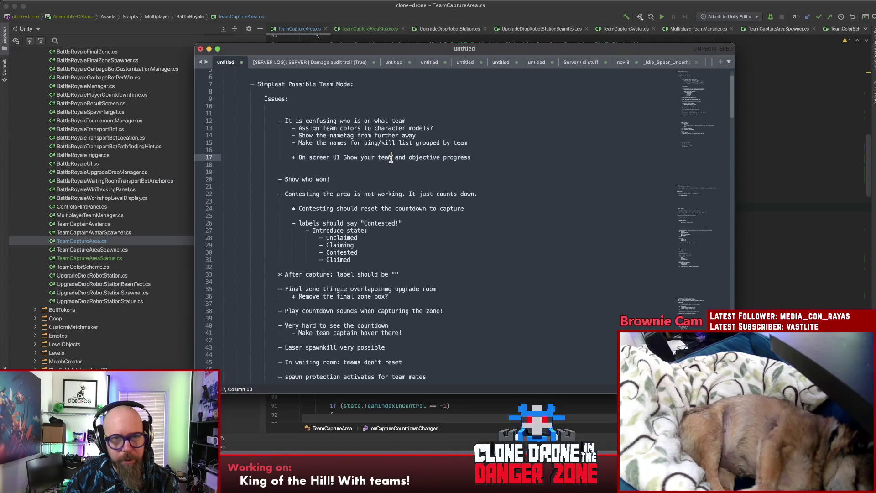
{"action": "left_click", "coordinate": [579, 438]}
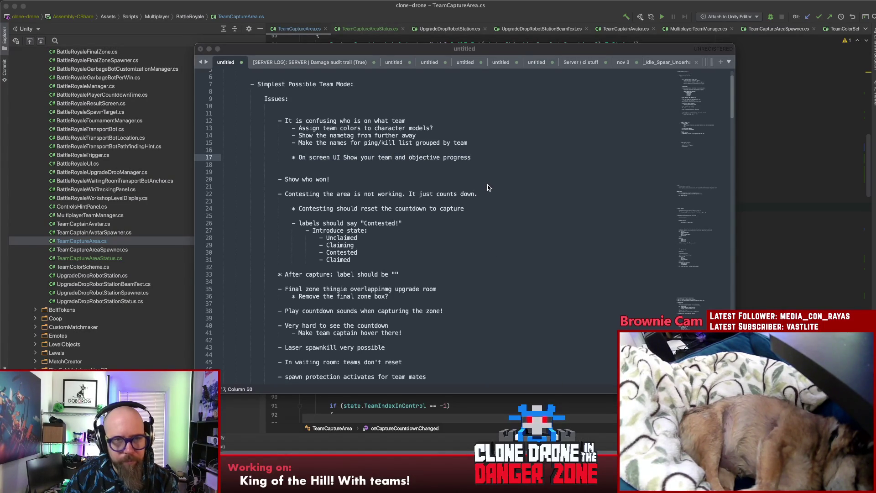
{"action": "key", "text": "super+Tab"}
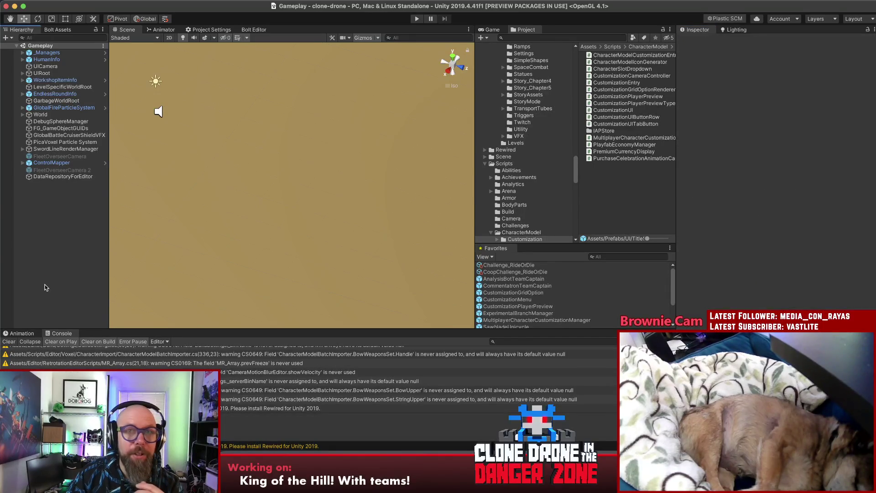
Clear the Console and expand UIRoot in the Hierarchy
{"action": "left_click", "coordinate": [9, 341]}
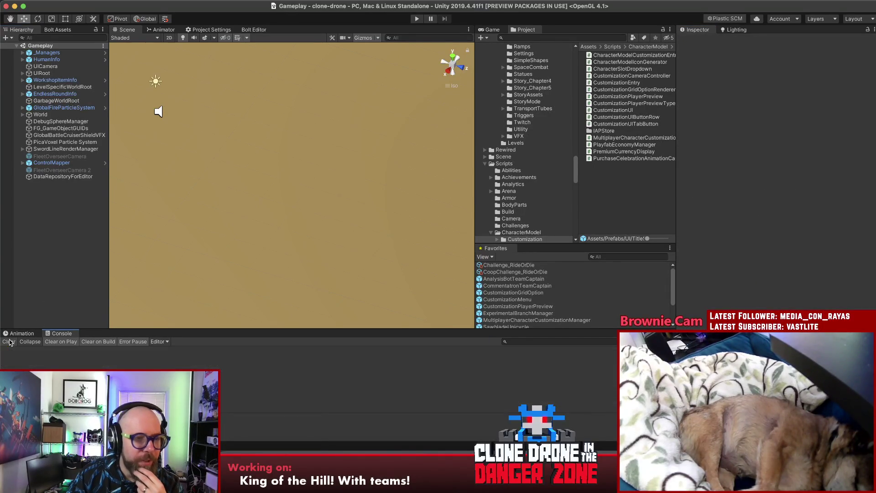
{"action": "left_click", "coordinate": [46, 74]}
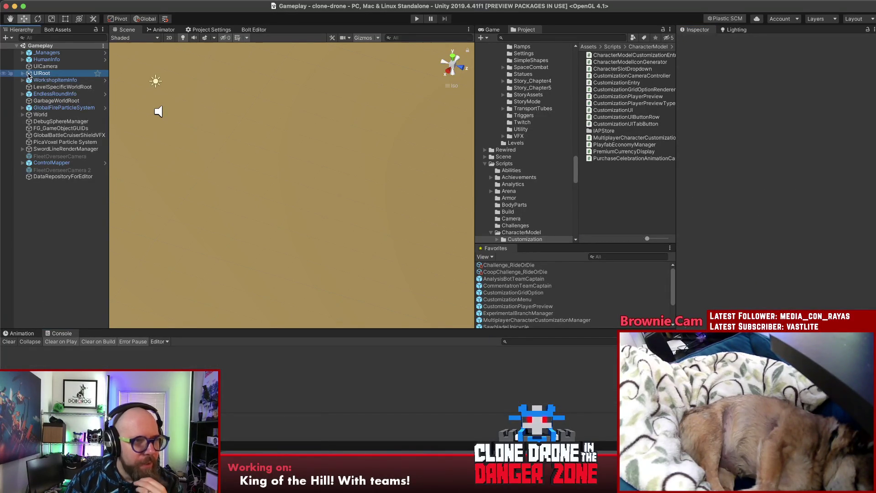
{"action": "left_click", "coordinate": [23, 74]}
{"action": "left_click_drag", "start_coordinate": [109, 108], "coordinate": [130, 109]}
Select and frame BattleRoyaleUI, then open it in Prefab Mode
{"action": "left_click", "coordinate": [70, 254]}
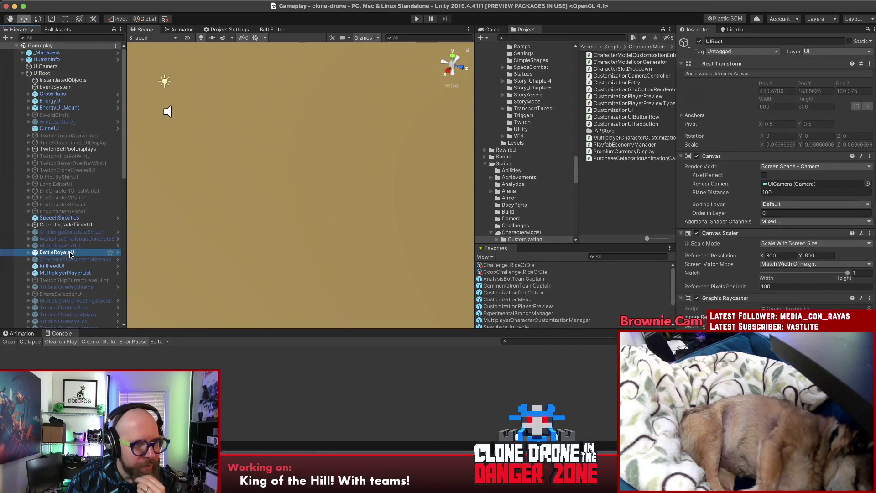
{"action": "double_click", "coordinate": [70, 253]}
{"action": "mouse_move", "coordinate": [320, 182]}
{"action": "left_mouse_down"}
{"action": "mouse_move", "coordinate": [505, 159]}
{"action": "mouse_move", "coordinate": [674, 99]}
{"action": "left_mouse_up"}
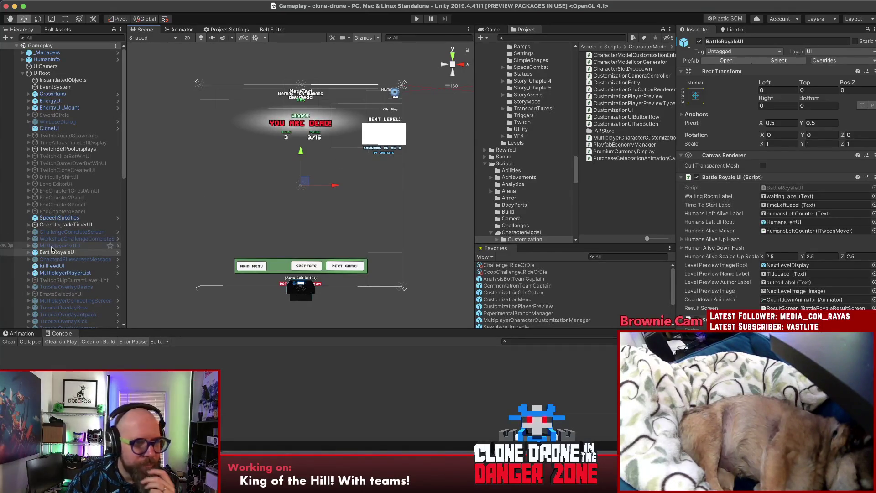
{"action": "left_click", "coordinate": [725, 60]}
{"action": "scroll", "coordinate": [327, 215], "scroll_direction": "down", "scroll_amount": 5}
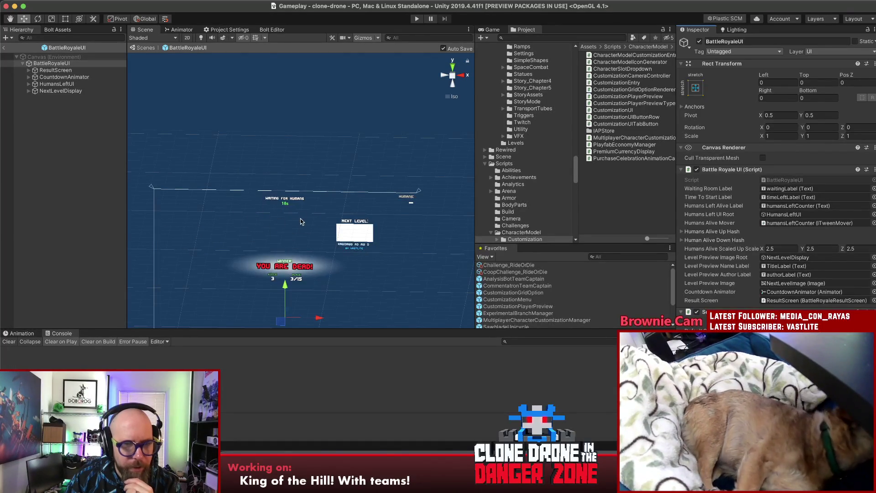
Inspect the HumansLeftUI element and BattleRoyaleUI's script fields
{"action": "scroll", "coordinate": [288, 229], "scroll_direction": "down", "scroll_amount": 2}
{"action": "scroll", "coordinate": [289, 227], "scroll_direction": "up", "scroll_amount": 2}
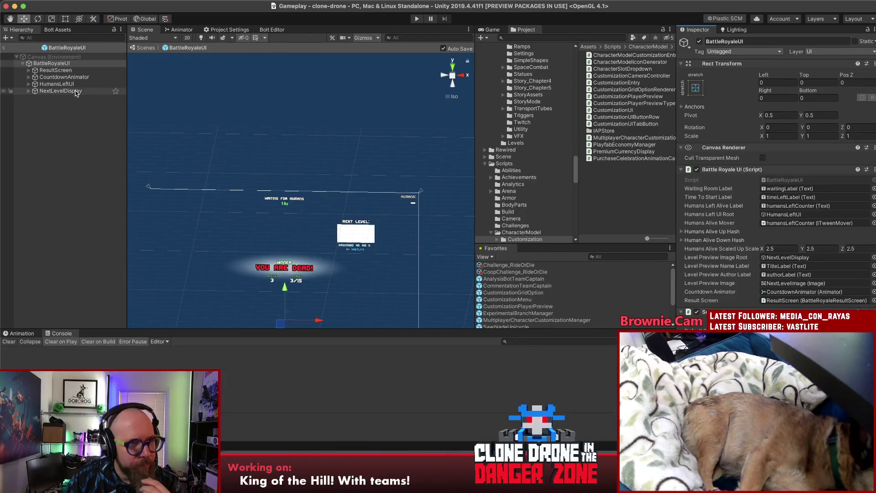
{"action": "left_click", "coordinate": [54, 85]}
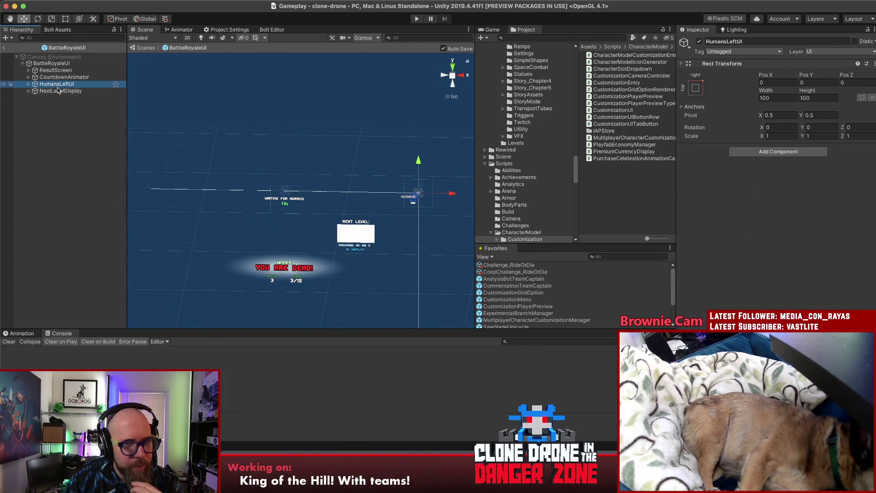
{"action": "left_click", "coordinate": [52, 64]}
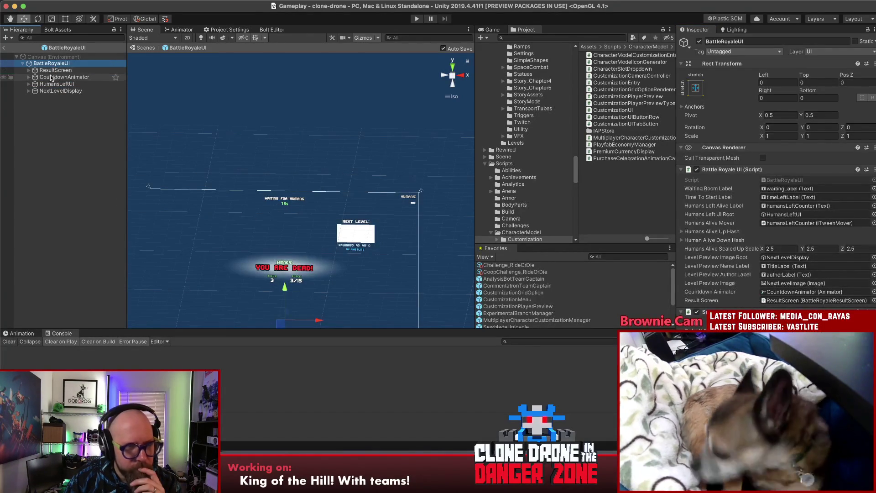
{"action": "left_click", "coordinate": [55, 84]}
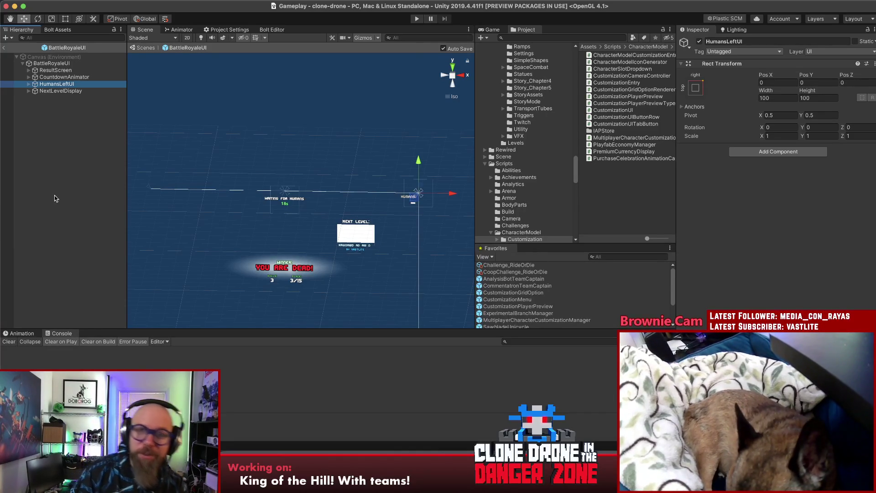
{"action": "left_click", "coordinate": [56, 116]}
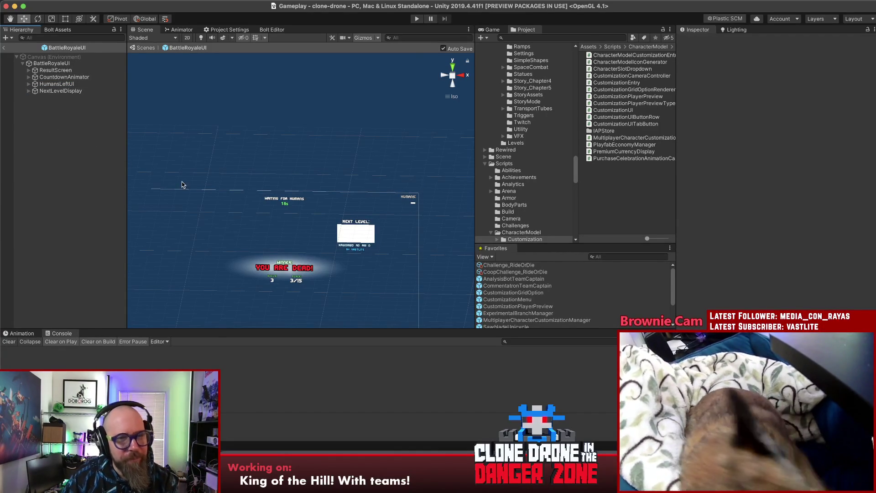
Duplicate HumansLeftUI with Cmd+D and begin renaming the copy 'TeamObject'
{"action": "scroll", "coordinate": [215, 222], "scroll_direction": "down", "scroll_amount": 1}
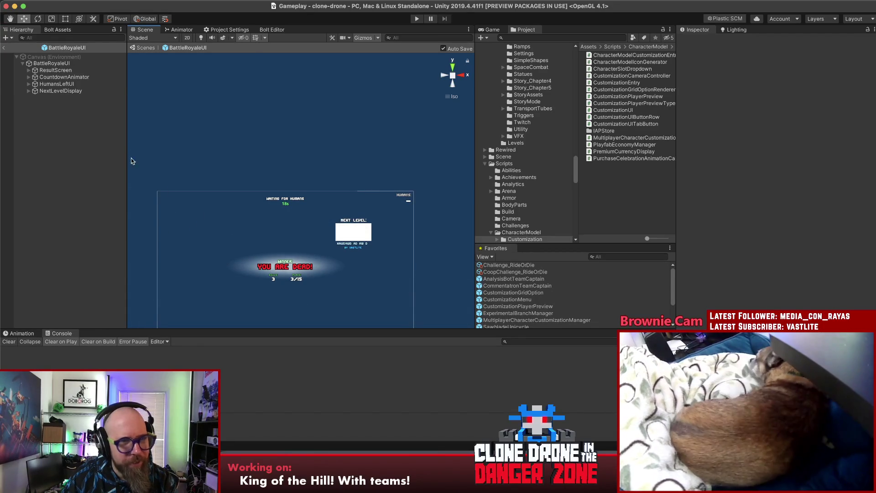
{"action": "left_click", "coordinate": [54, 84]}
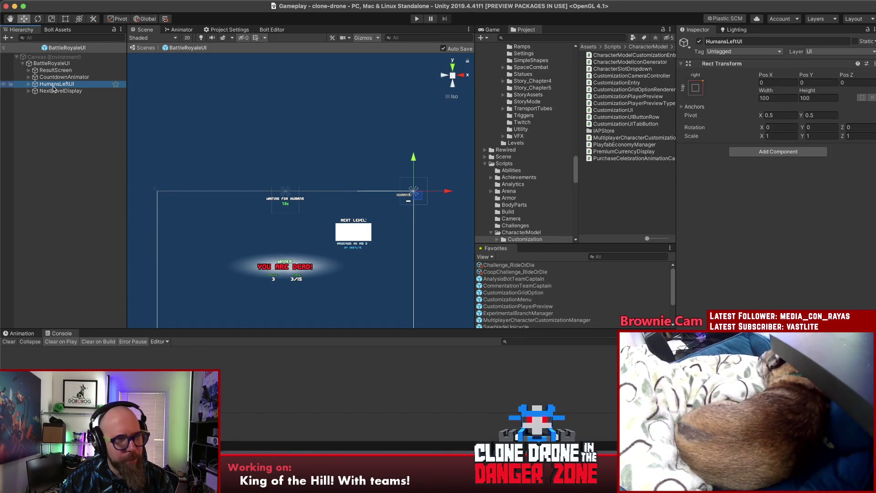
{"action": "key", "text": "super+d"}
{"action": "left_click", "coordinate": [64, 99]}
{"action": "type", "text": "TeamObjective"}
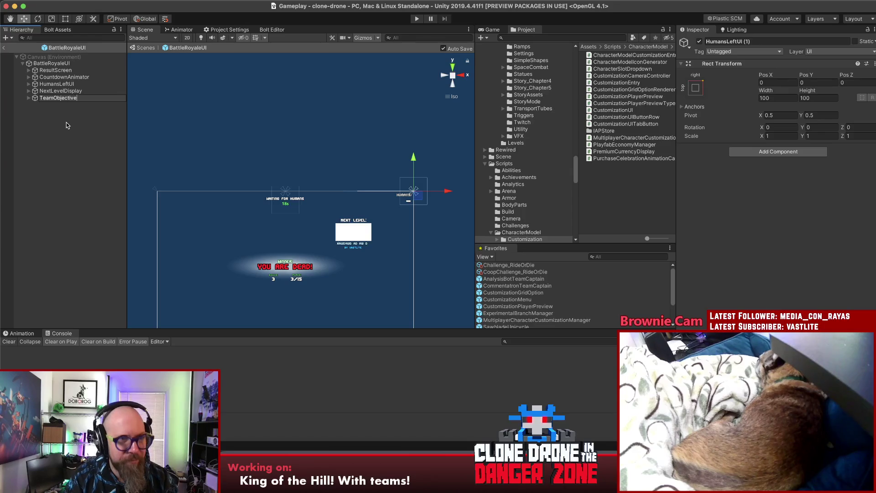
Rename the copy to TeamAndObjectiveDisplay, anchor it top-left, and set Pos X to 0
{"action": "key", "text": "BackSpace"}
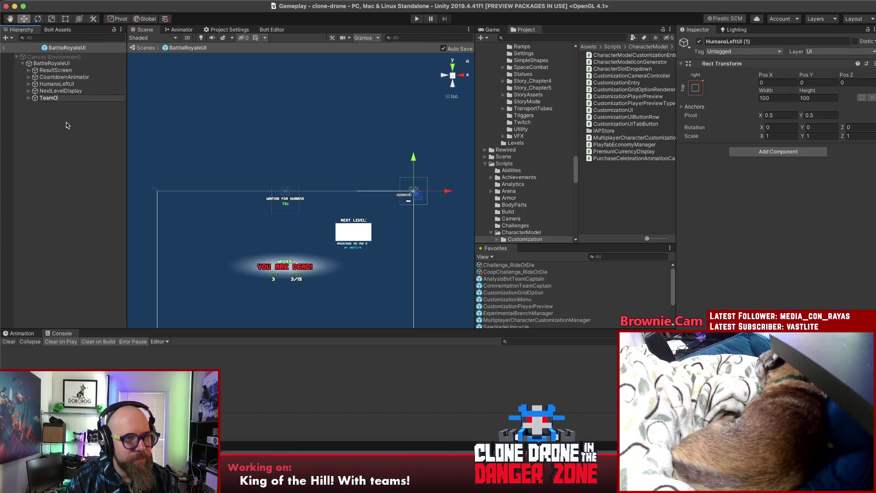
{"action": "type", "text": "TeamAndObjecti"}
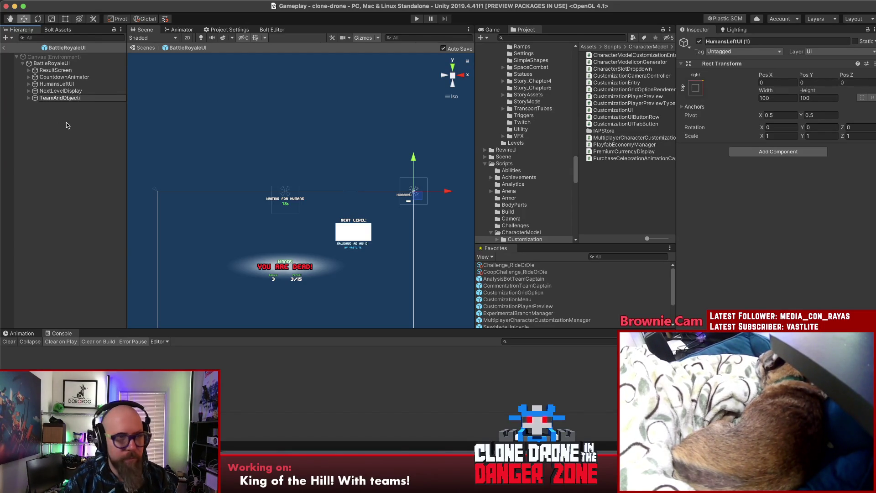
{"action": "type", "text": "veDisplay"}
{"action": "key", "text": "Return"}
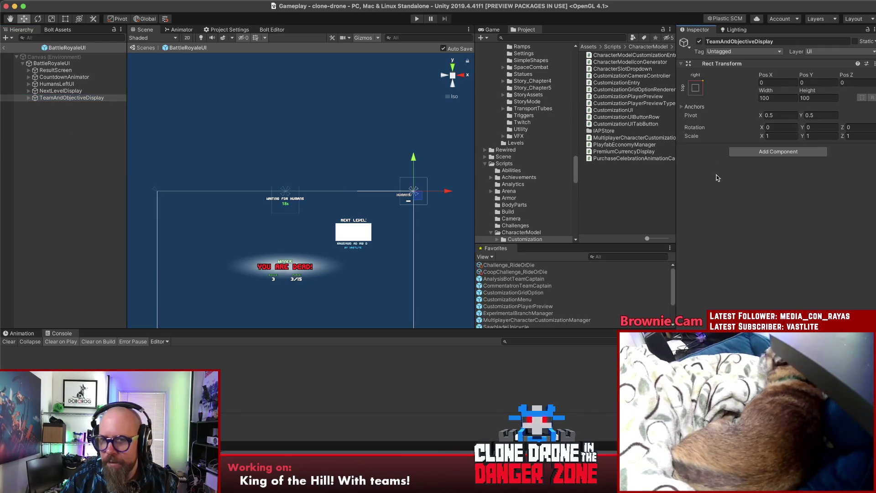
{"action": "left_click", "coordinate": [698, 92]}
{"action": "left_click", "coordinate": [729, 155]}
{"action": "left_click", "coordinate": [767, 284]}
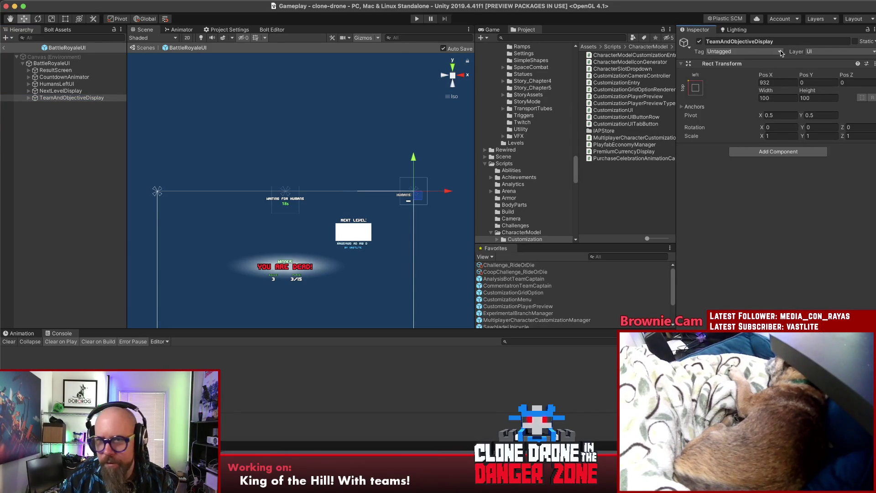
{"action": "left_click", "coordinate": [778, 83]}
{"action": "type", "text": "0"}
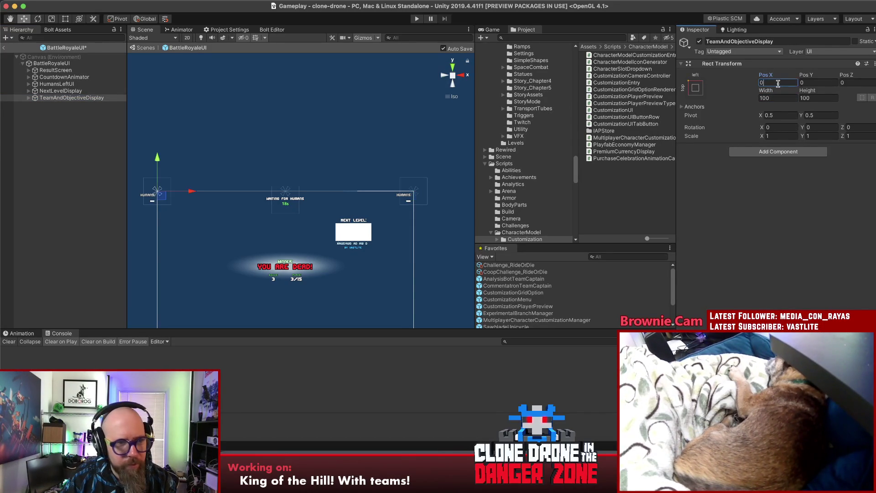
Anchor the humansTitle and humansLeftCounter labels to the top-left corner
{"action": "left_click", "coordinate": [47, 129]}
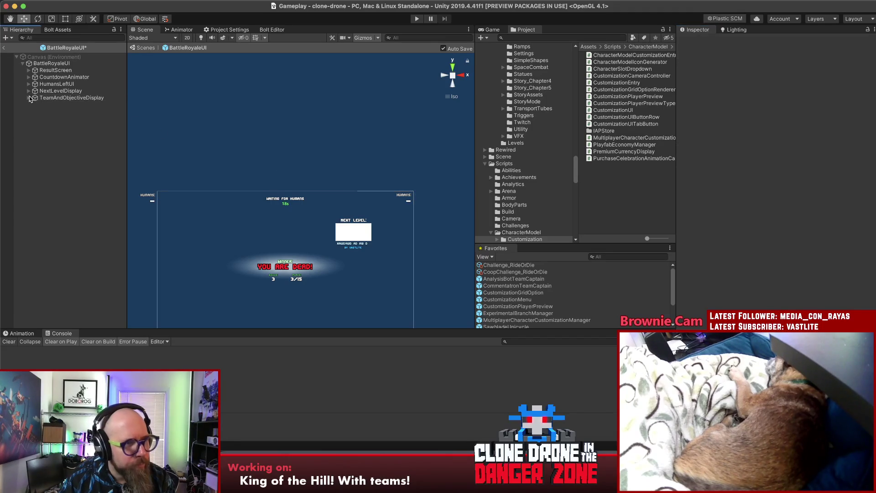
{"action": "left_click", "coordinate": [29, 98]}
{"action": "left_click", "coordinate": [61, 105]}
{"action": "left_click", "coordinate": [62, 112], "text": "shift"}
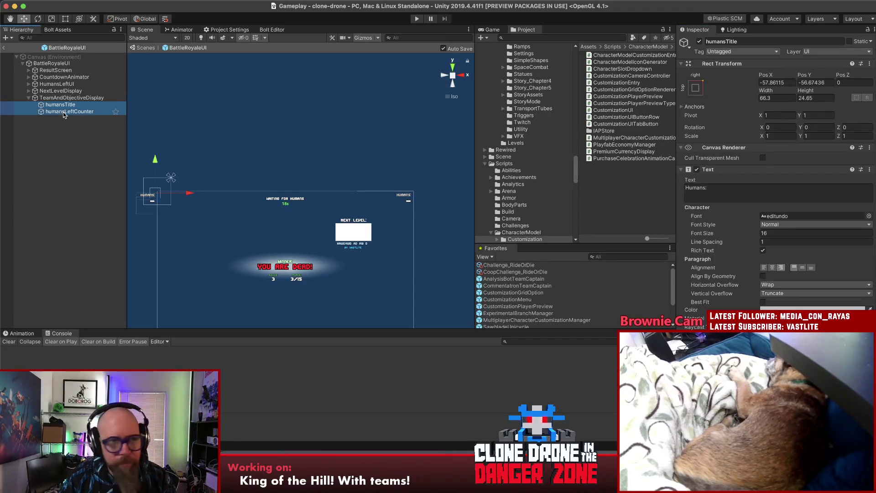
{"action": "left_click", "coordinate": [694, 88]}
{"action": "left_click", "coordinate": [726, 156]}
{"action": "left_click", "coordinate": [90, 155]}
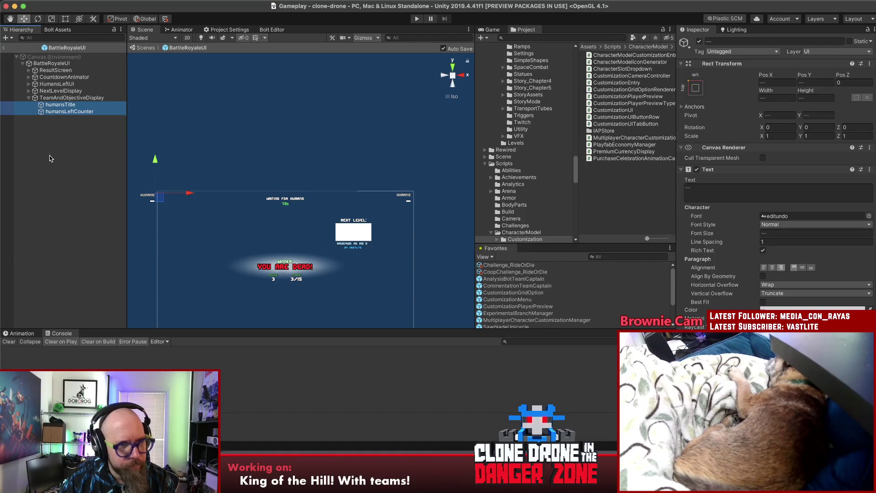
Drag humansTitle and humansLeftCounter right across the canvas, moving humansTitle to X 220.38
{"action": "left_click", "coordinate": [49, 157]}
{"action": "left_click", "coordinate": [69, 98]}
{"action": "left_click", "coordinate": [61, 105]}
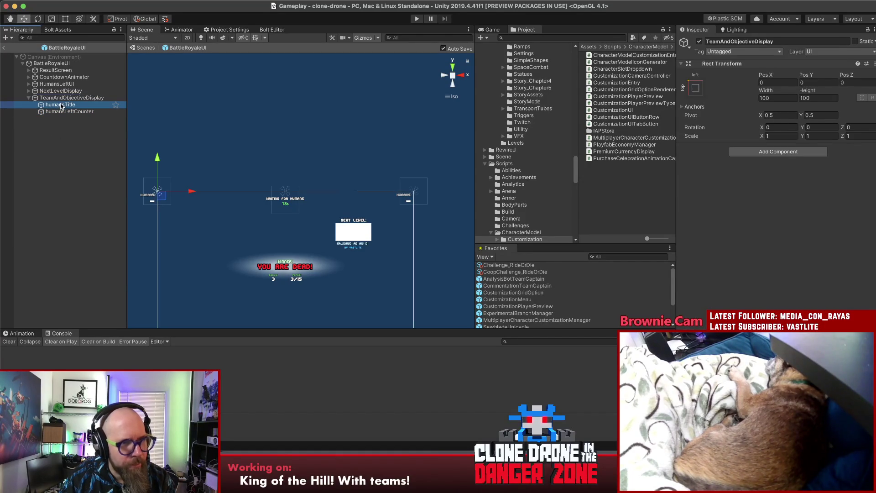
{"action": "left_click", "coordinate": [71, 112], "text": "shift"}
{"action": "left_click_drag", "start_coordinate": [189, 194], "coordinate": [238, 194]}
{"action": "left_click", "coordinate": [66, 104]}
{"action": "right_click", "coordinate": [66, 104]}
Add a 50×50 Image child and move it above humansTitle in the hierarchy
{"action": "mouse_move", "coordinate": [108, 253]}
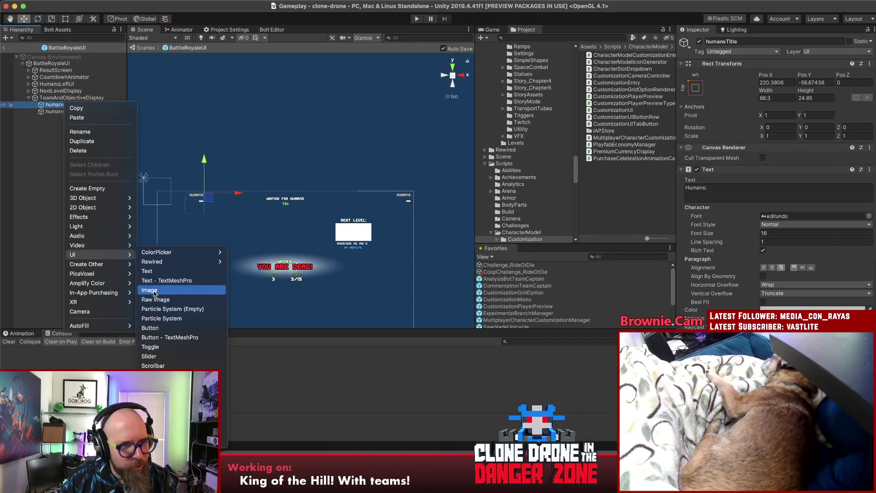
{"action": "left_click", "coordinate": [154, 291]}
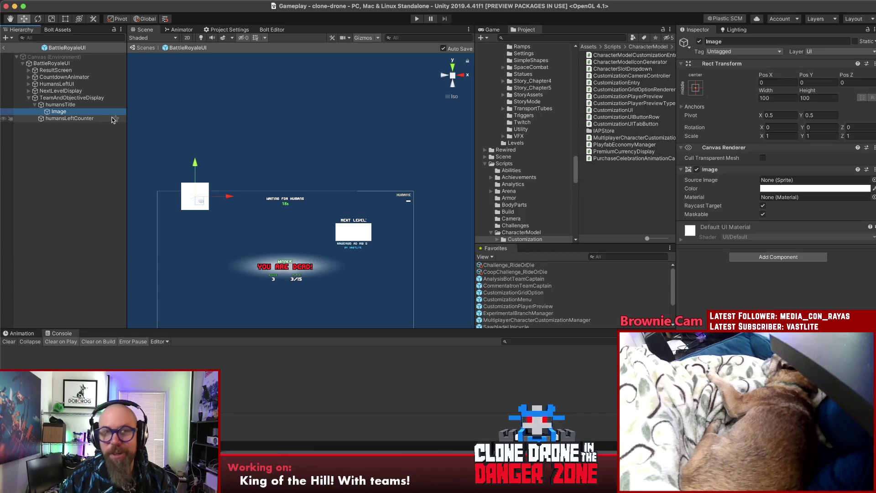
{"action": "mouse_move", "coordinate": [113, 120]}
{"action": "left_mouse_down"}
{"action": "mouse_move", "coordinate": [62, 114]}
{"action": "mouse_move", "coordinate": [51, 101]}
{"action": "left_mouse_up"}
{"action": "left_click", "coordinate": [771, 97]}
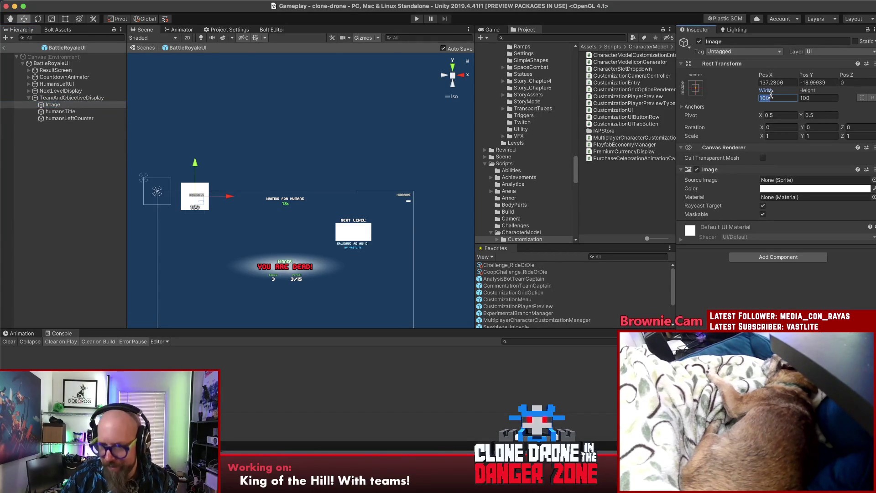
{"action": "type", "text": "50"}
{"action": "left_click", "coordinate": [819, 97]}
{"action": "type", "text": "50"}
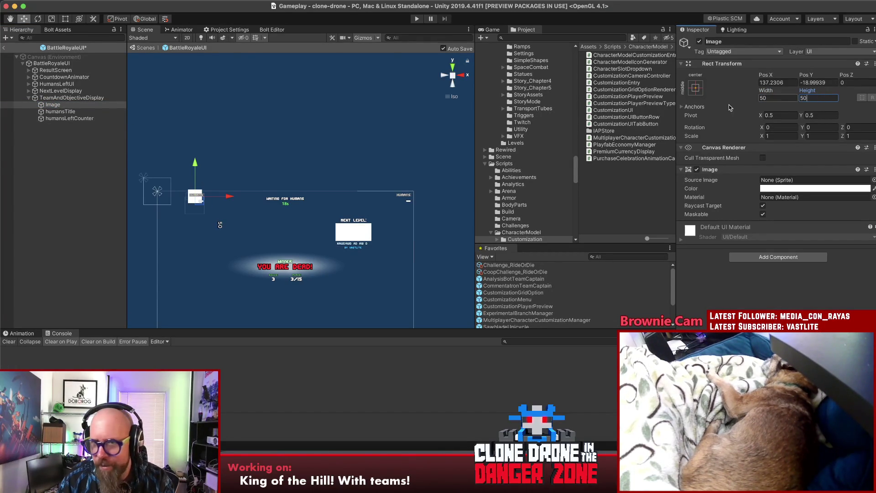
Open the Image's Source Image sprite picker and search it for 'comment'
{"action": "left_click", "coordinate": [62, 170]}
{"action": "left_click", "coordinate": [44, 100]}
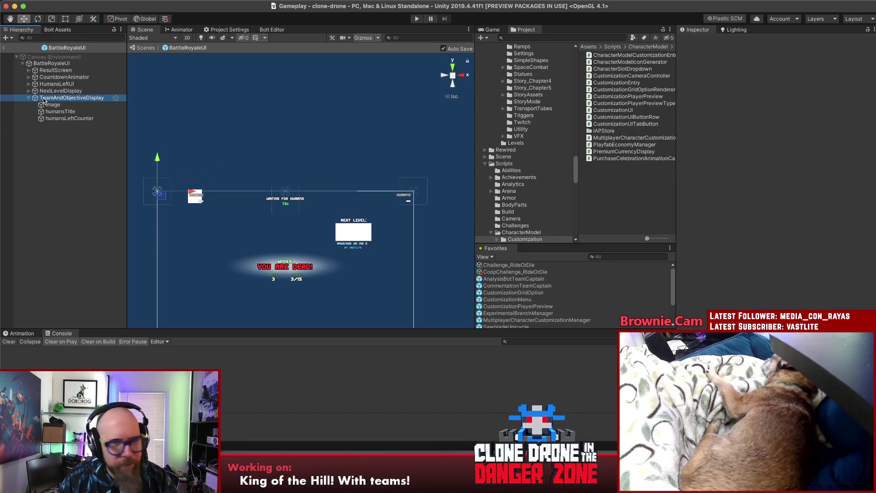
{"action": "left_click", "coordinate": [194, 197]}
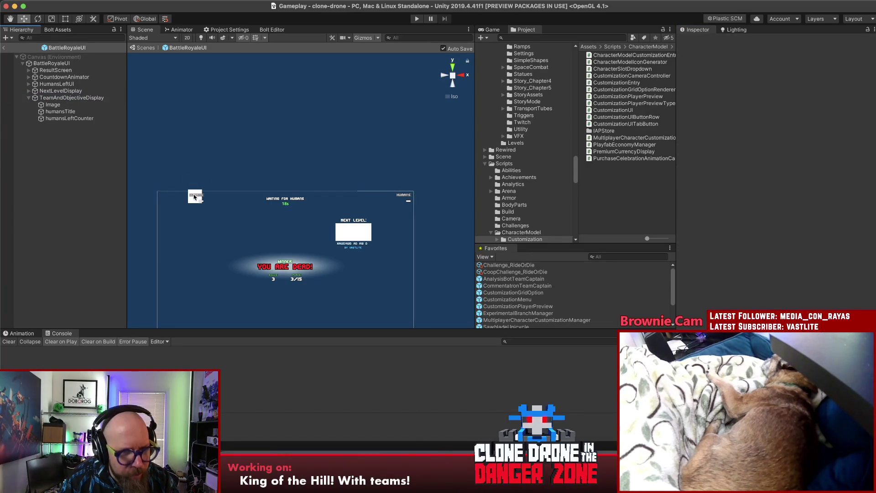
{"action": "left_click", "coordinate": [53, 105]}
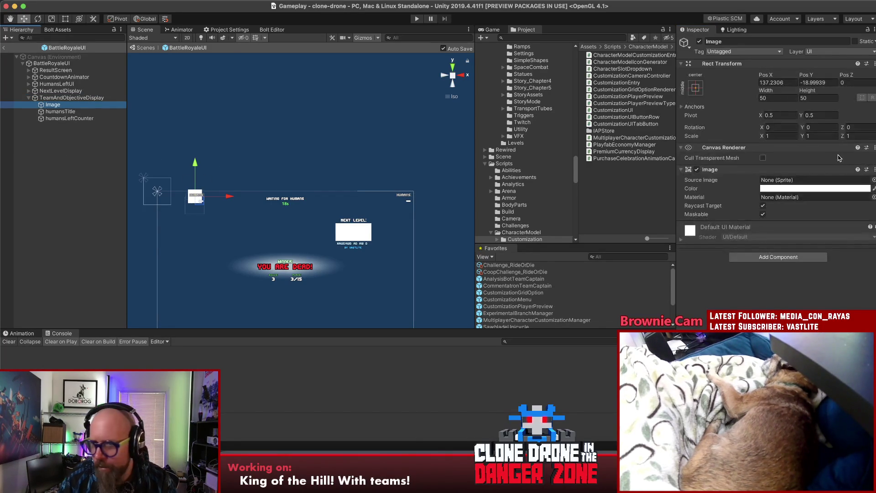
{"action": "left_click", "coordinate": [874, 180]}
{"action": "type", "text": "comment"}
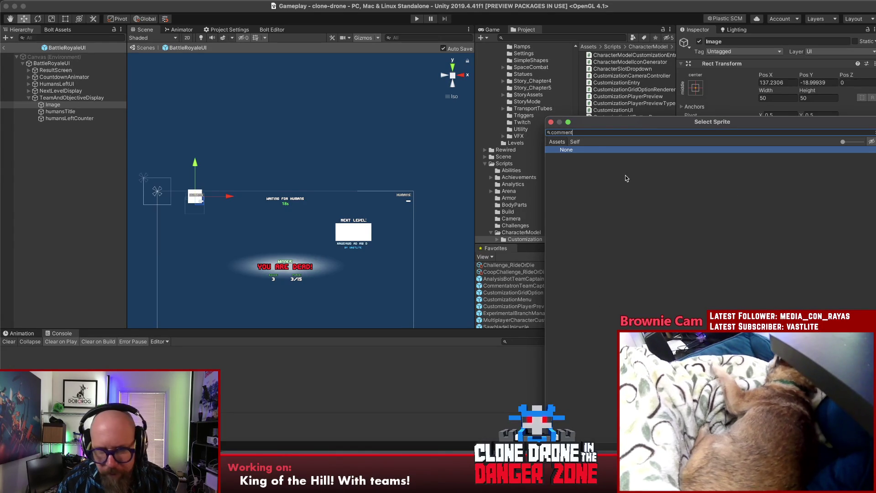
Clear the sprite picker search and close the Select Sprite window
{"action": "key", "text": "super+a"}
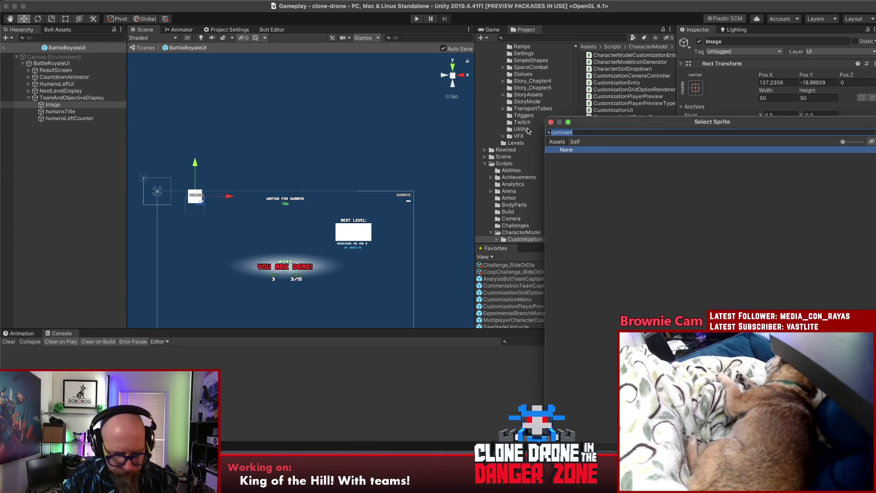
{"action": "key", "text": "BackSpace"}
{"action": "type", "text": "anal"}
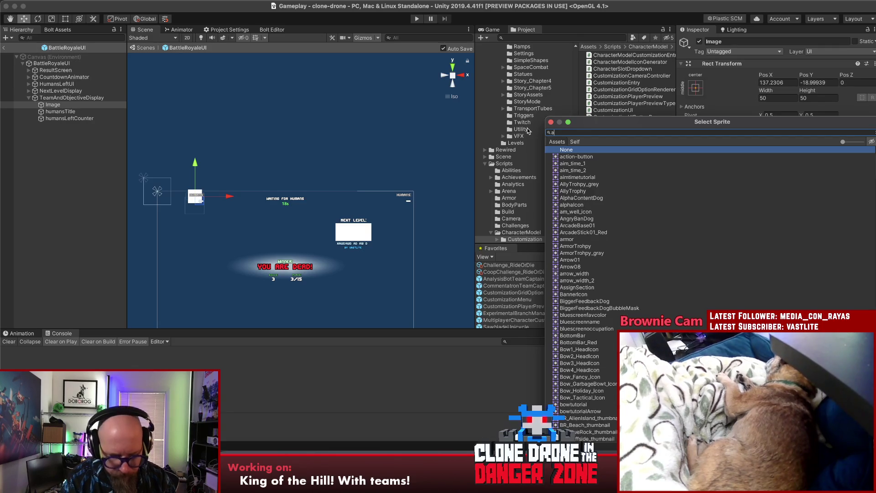
{"action": "key", "text": "BackSpace"}
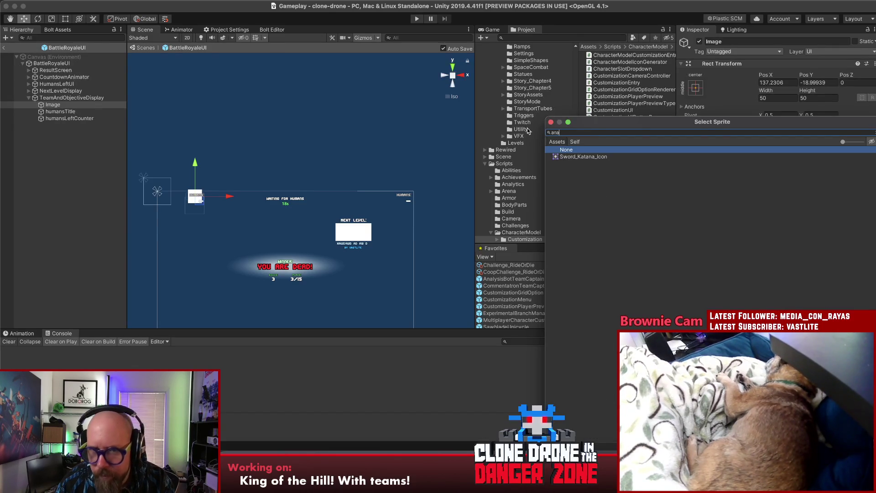
{"action": "key", "text": "BackSpace"}
{"action": "key", "text": "BackSpace"}
{"action": "key", "text": "BackSpace"}
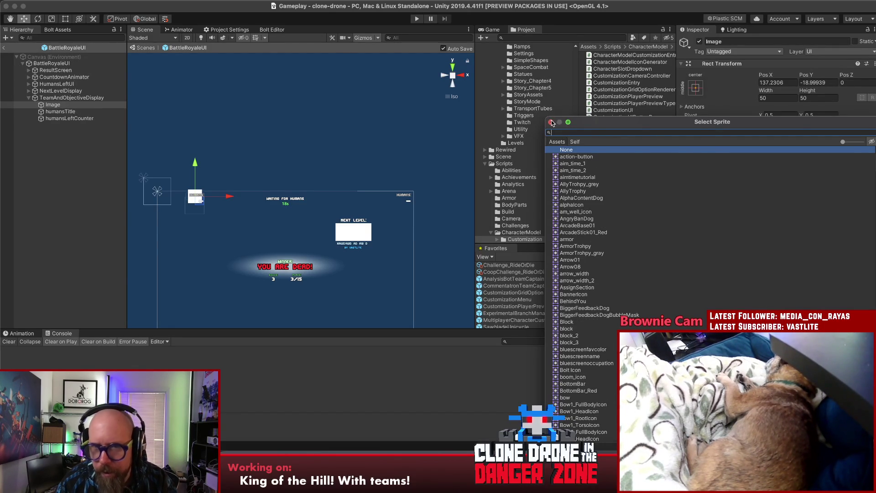
{"action": "left_click", "coordinate": [551, 122]}
Search the Project for 'commentatron', inspect the TeamCaptainCommentatron texture, then reselect Image
{"action": "type", "text": "commentator"}
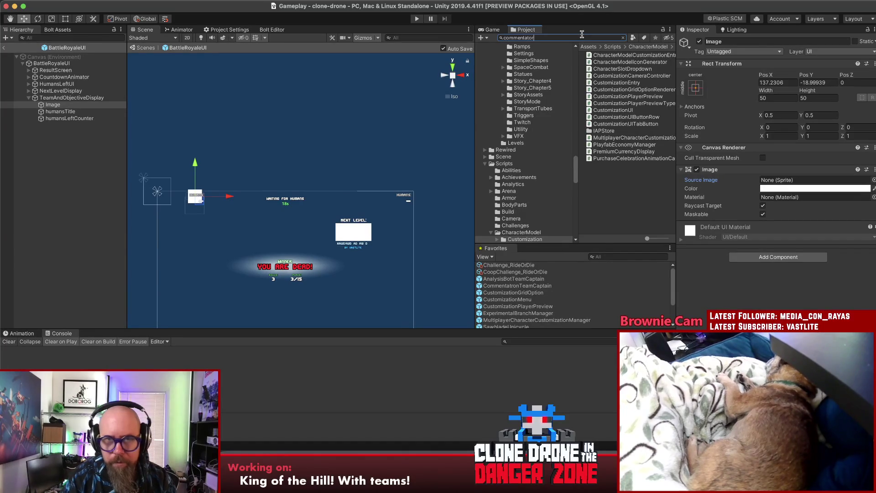
{"action": "key", "text": "BackSpace"}
{"action": "key", "text": "BackSpace"}
{"action": "key", "text": "BackSpace"}
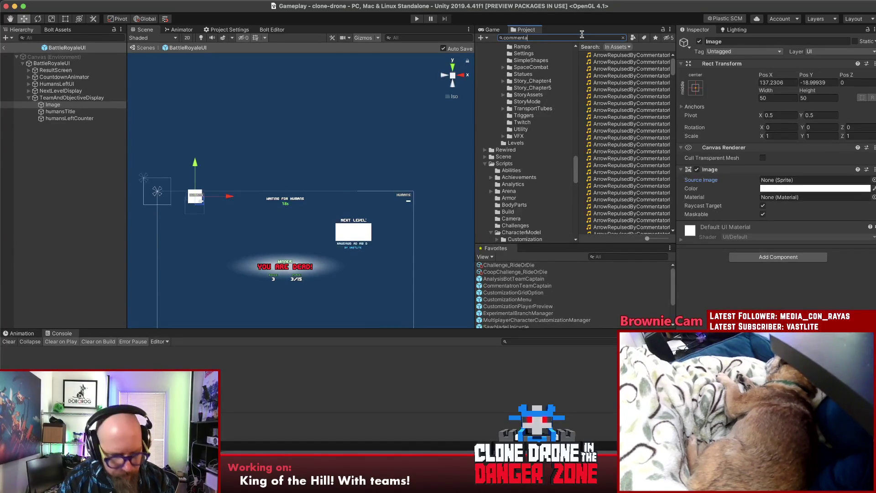
{"action": "type", "text": "tron"}
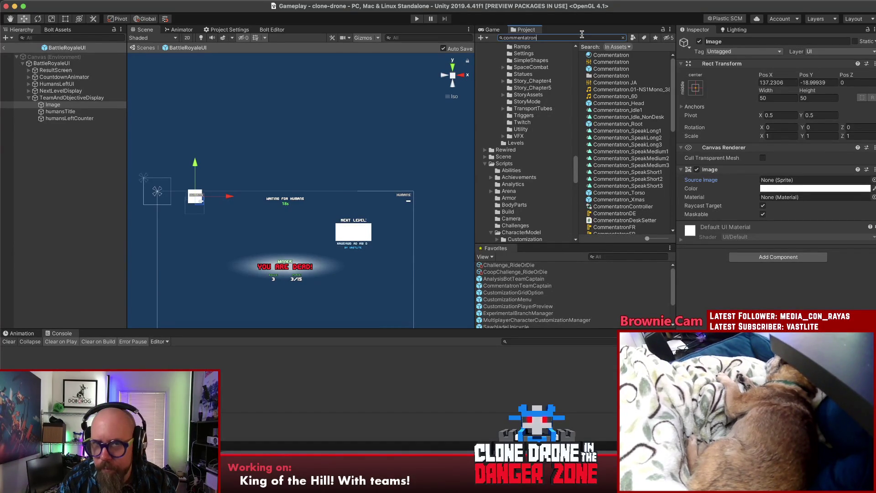
{"action": "scroll", "coordinate": [676, 114], "scroll_direction": "down", "scroll_amount": 1}
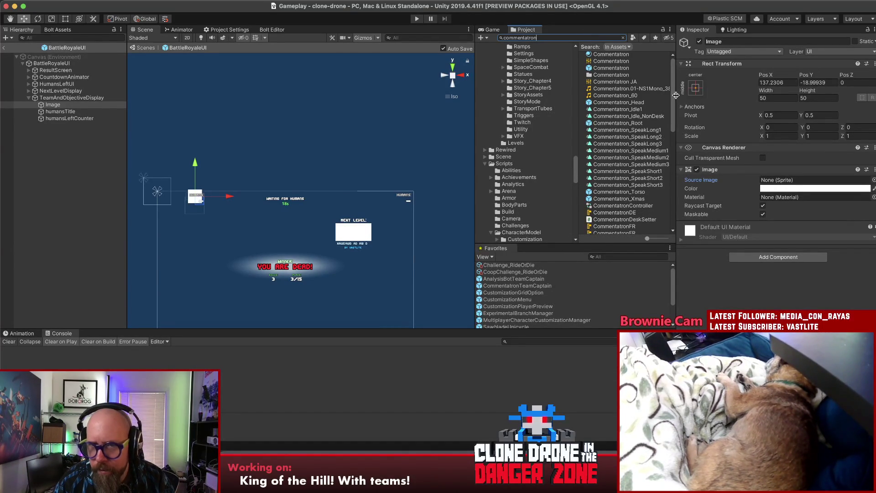
{"action": "left_click_drag", "start_coordinate": [674, 97], "coordinate": [686, 215]}
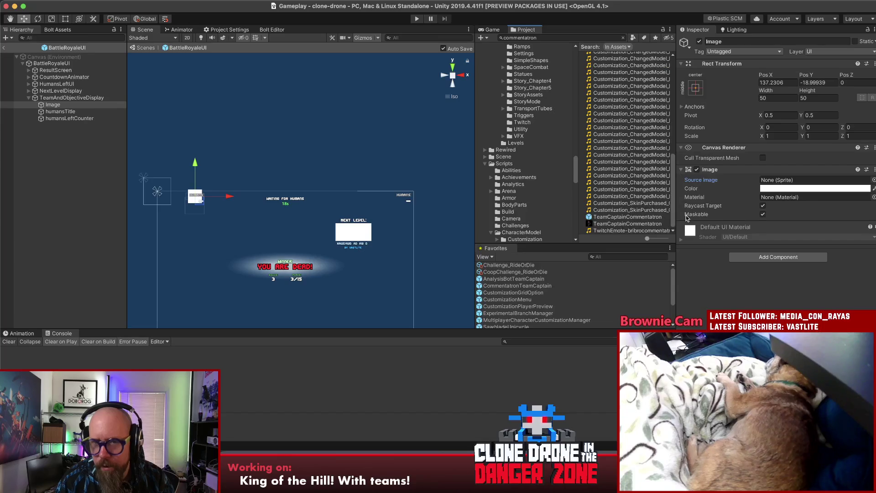
{"action": "left_click", "coordinate": [636, 223]}
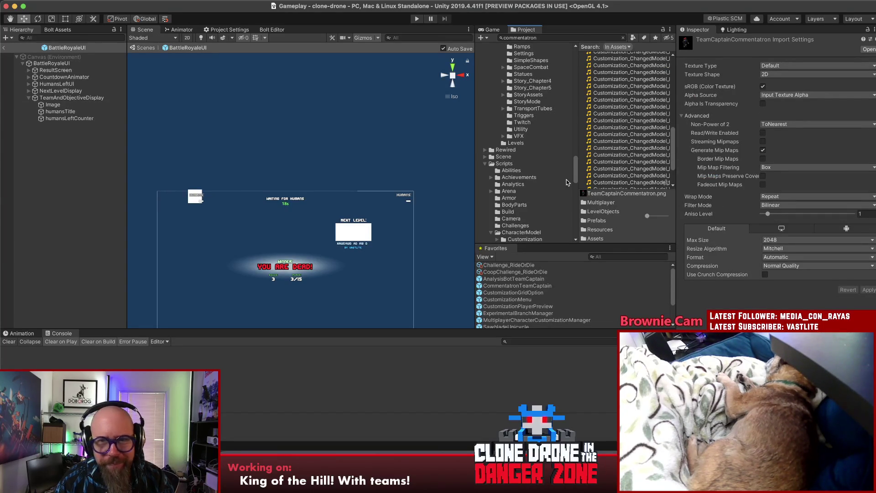
{"action": "left_click", "coordinate": [68, 139]}
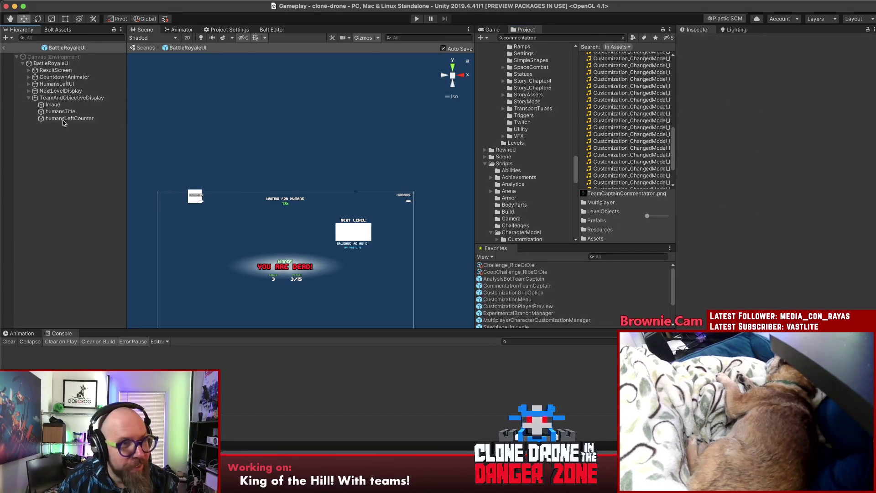
{"action": "left_click", "coordinate": [51, 63]}
{"action": "left_click", "coordinate": [66, 111]}
{"action": "left_click", "coordinate": [53, 105]}
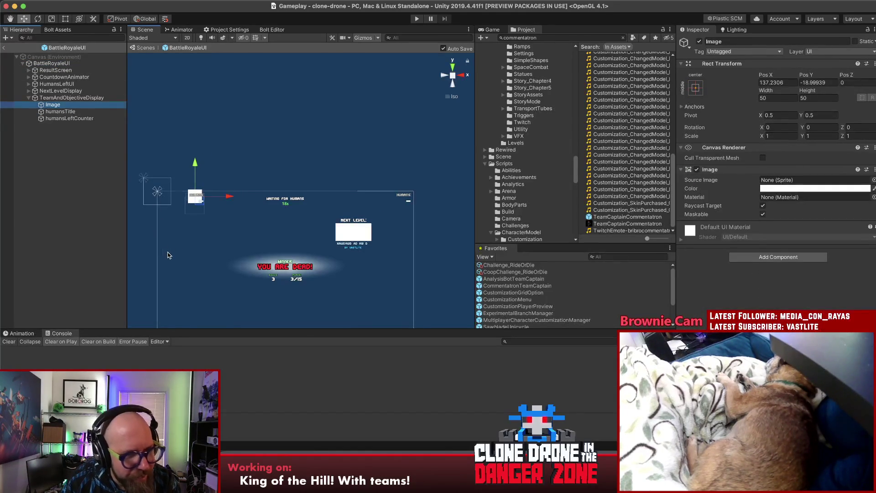
Move the Image left in the Scene and resize it to 40×40
{"action": "left_click_drag", "start_coordinate": [168, 255], "coordinate": [207, 231]}
{"action": "left_click_drag", "start_coordinate": [240, 182], "coordinate": [211, 187]}
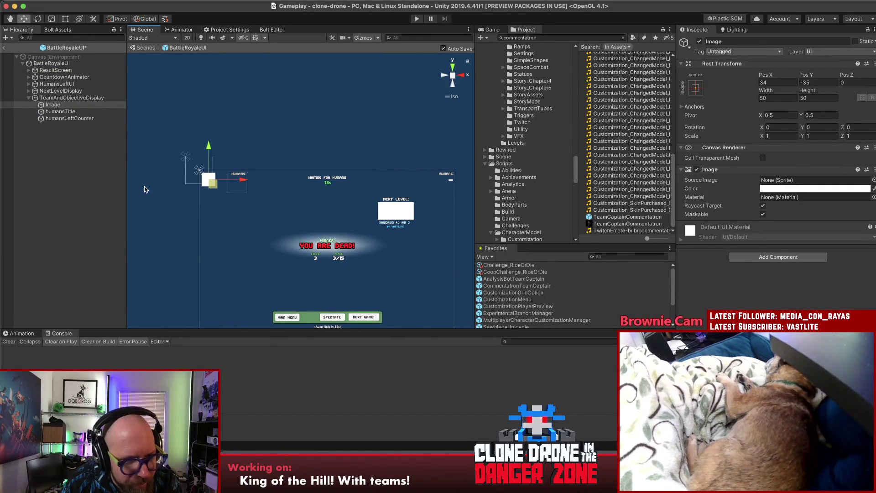
{"action": "left_click", "coordinate": [786, 98]}
{"action": "type", "text": "40"}
{"action": "left_click", "coordinate": [830, 97]}
{"action": "type", "text": "40"}
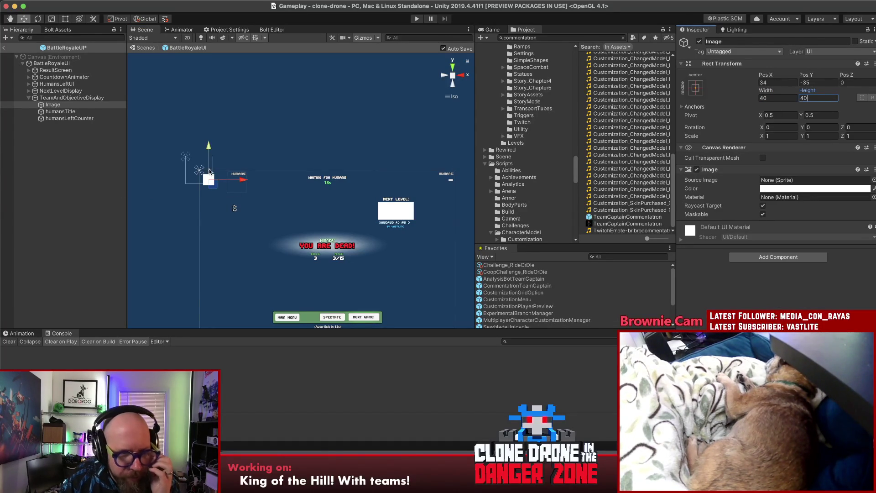
Change the humansLeftCounter text to 'Team Commentatron'
{"action": "left_click", "coordinate": [60, 111]}
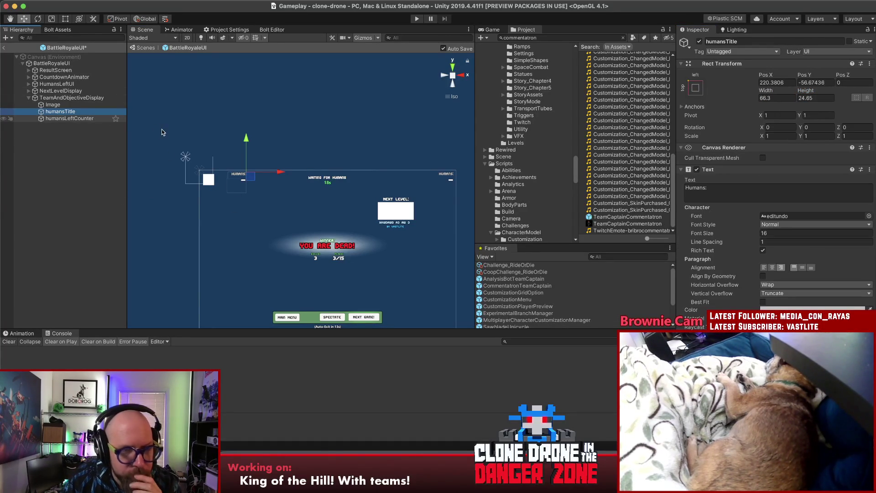
{"action": "left_click", "coordinate": [68, 118]}
{"action": "left_click", "coordinate": [755, 191]}
{"action": "type", "text": "Team Commentatron"}
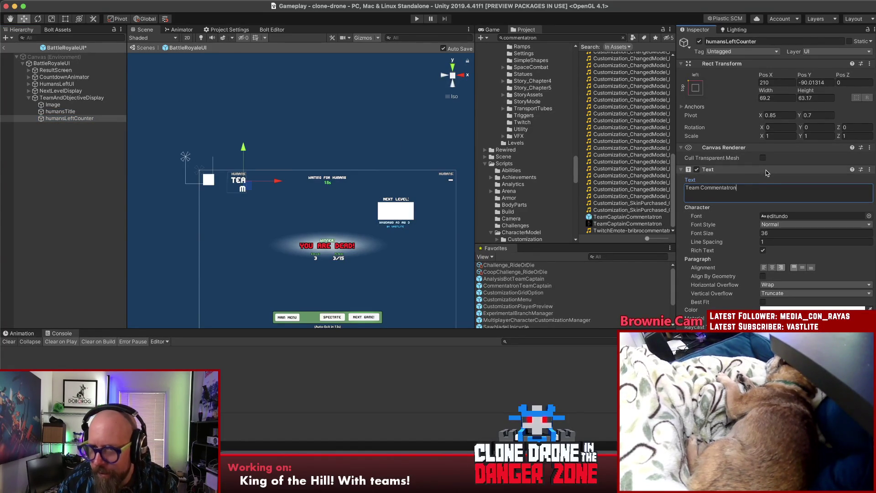
Widen the Team Commentatron label to 253.1 and set its font size to 18
{"action": "left_click", "coordinate": [769, 91]}
{"action": "left_click_drag", "start_coordinate": [771, 92], "coordinate": [817, 93]}
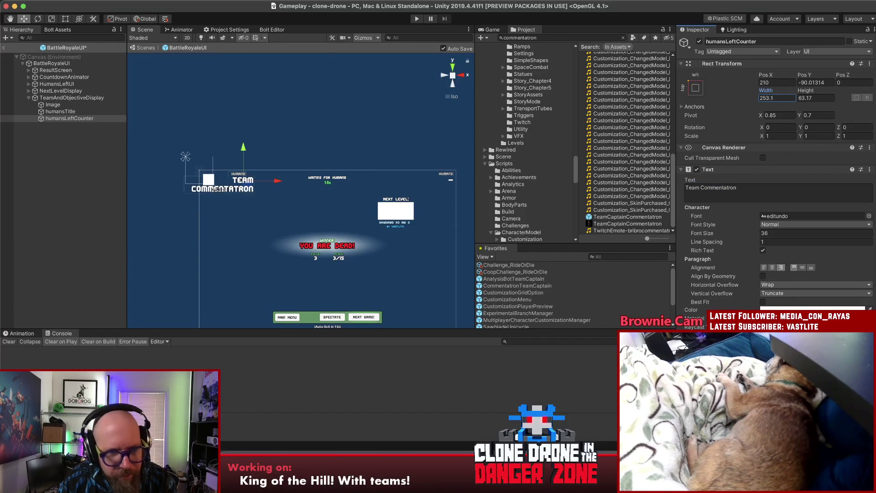
{"action": "left_click", "coordinate": [783, 233]}
{"action": "type", "text": "22"}
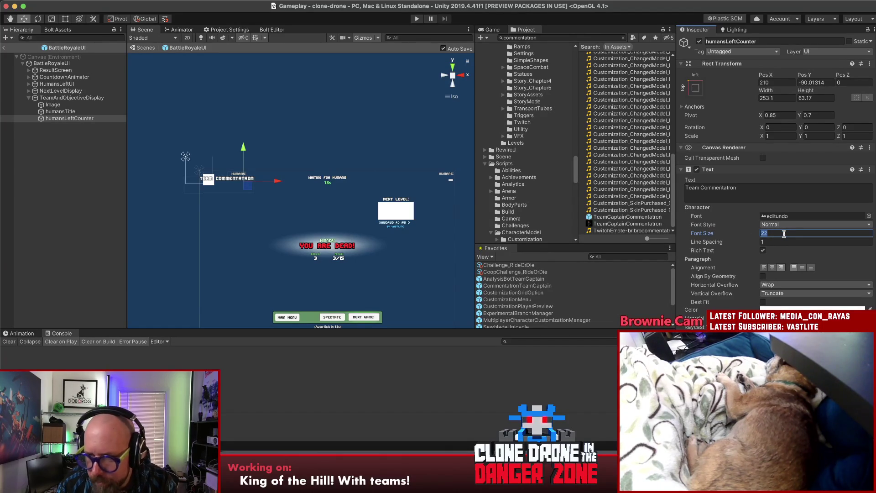
{"action": "type", "text": "18"}
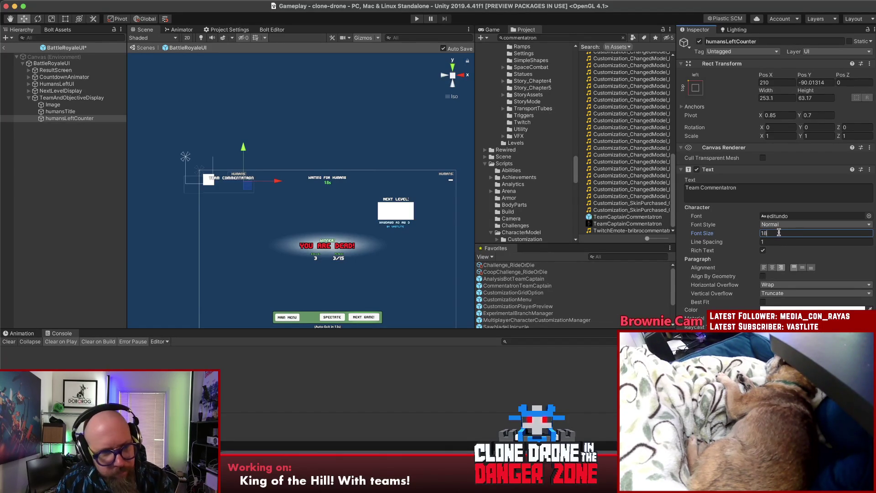
Position the team label beside the Image and place the HUMANS: title beneath it at X 119, Y -110
{"action": "scroll", "coordinate": [246, 182], "scroll_direction": "up", "scroll_amount": 3}
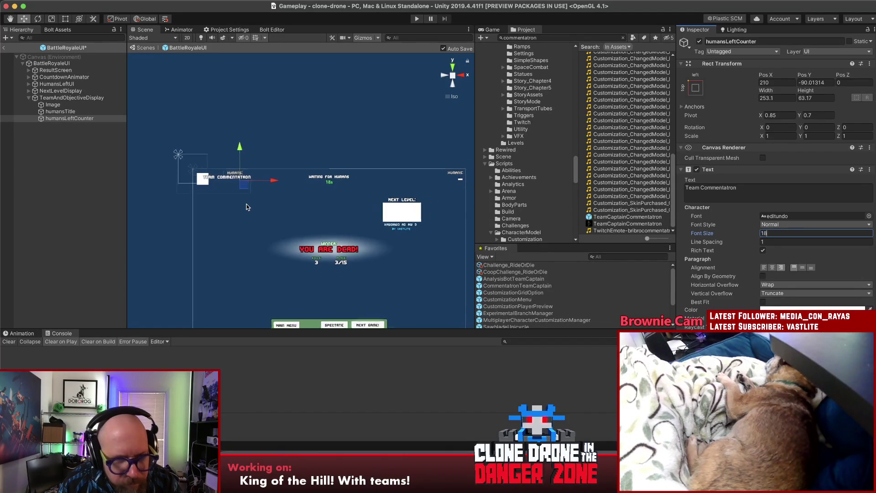
{"action": "left_click_drag", "start_coordinate": [226, 183], "coordinate": [234, 181]}
{"action": "left_click_drag", "start_coordinate": [234, 182], "coordinate": [181, 192]}
{"action": "left_click", "coordinate": [73, 113]}
{"action": "left_click", "coordinate": [71, 112]}
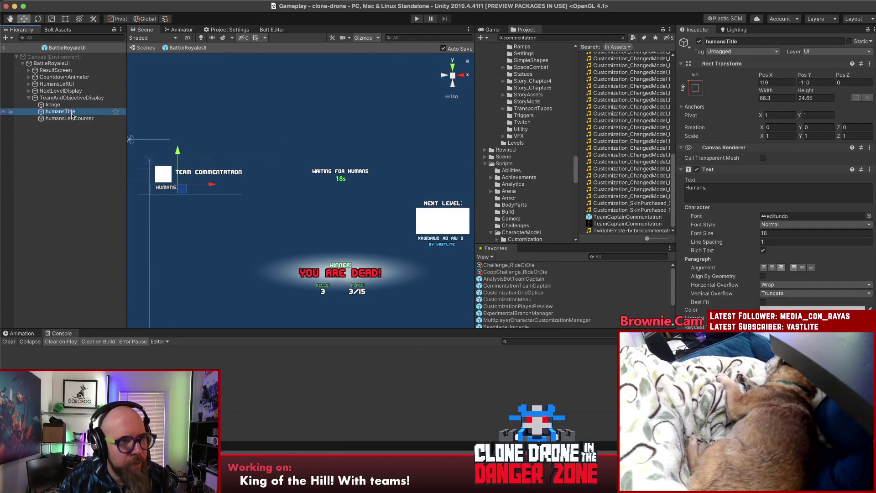
Rename the humansTitle object to objectivesLabel
{"action": "type", "text": "objectives"}
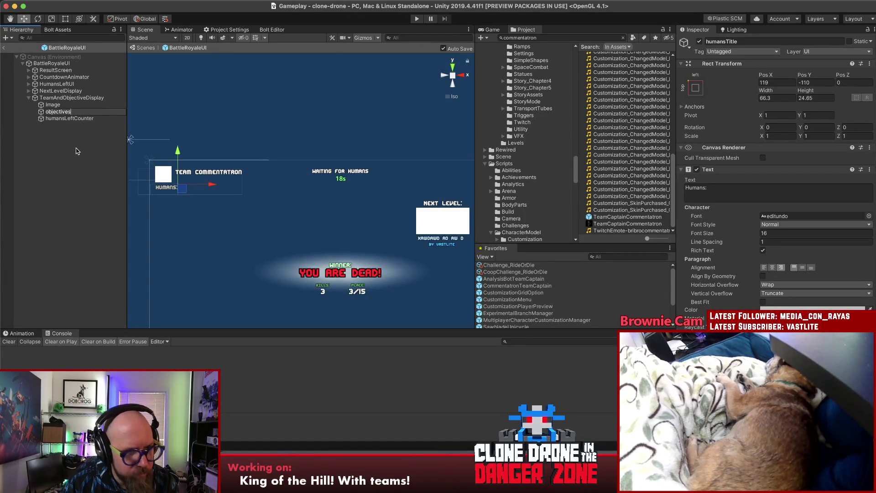
{"action": "key", "text": "BackSpace"}
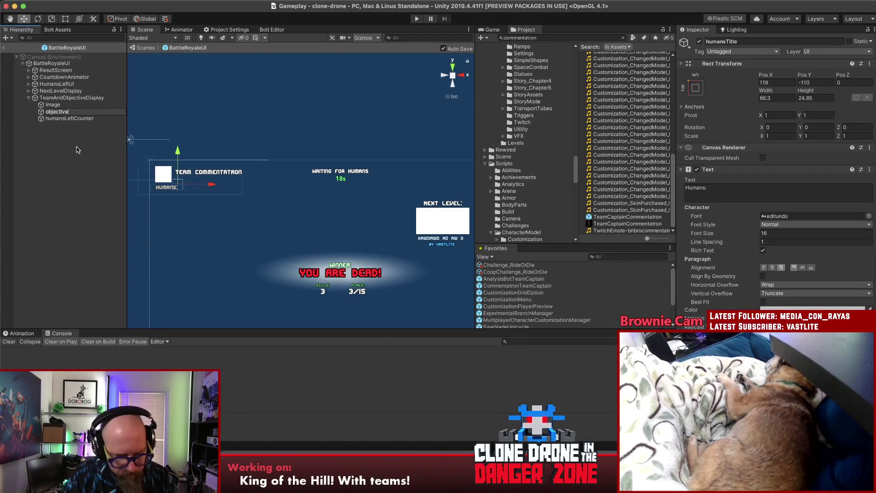
{"action": "type", "text": "sLabel"}
{"action": "key", "text": "Return"}
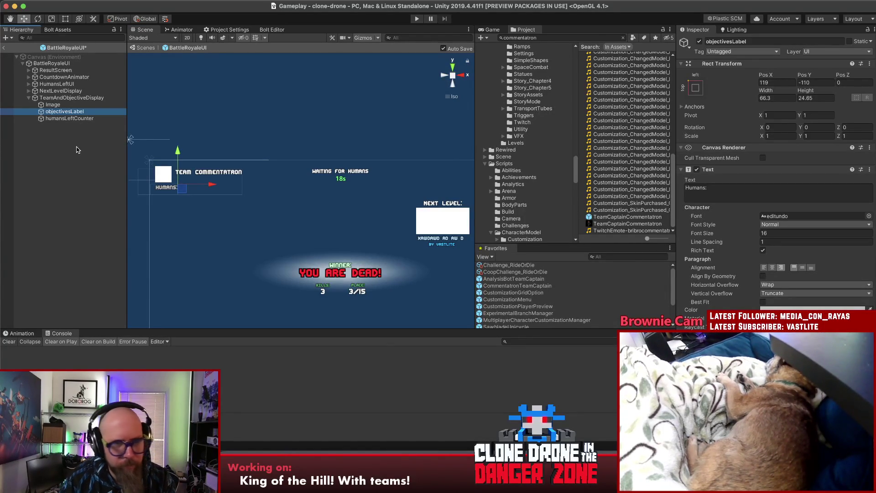
Make the label read 'Objectives:', widen it to 111.9, left-align it, and shift it right
{"action": "left_click", "coordinate": [726, 188]}
{"action": "key", "text": "super+a"}
{"action": "type", "text": "O"}
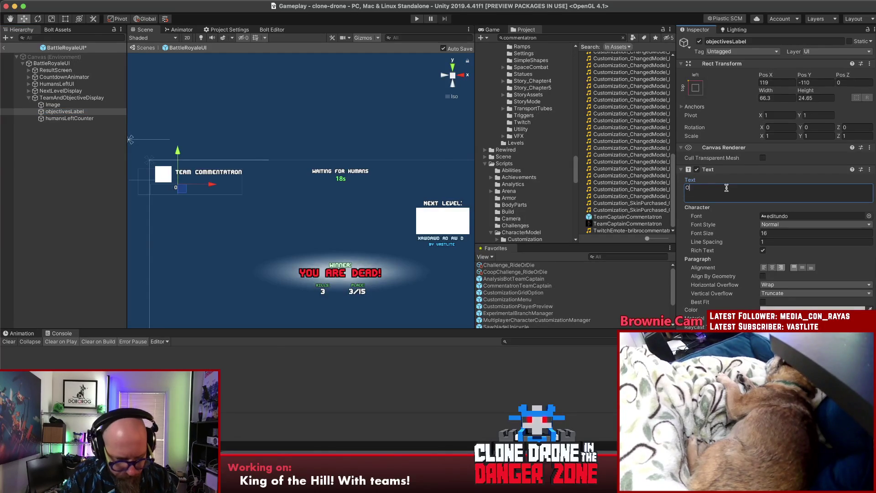
{"action": "type", "text": "bjectives:"}
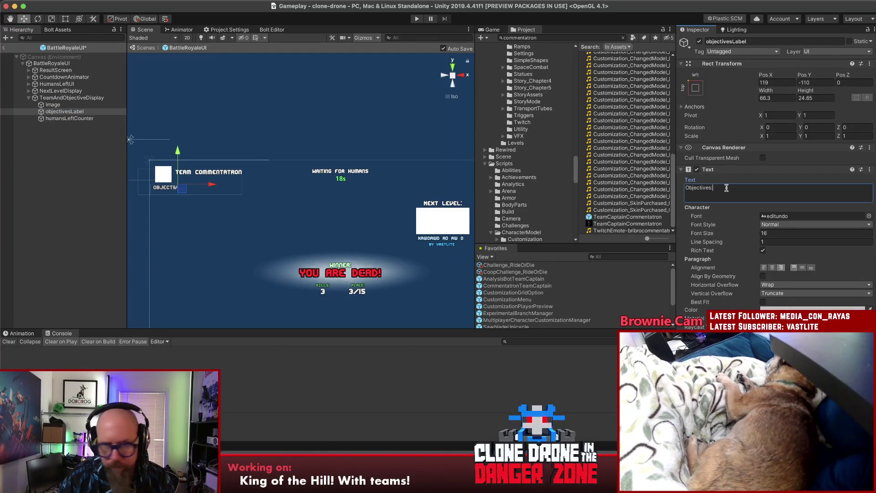
{"action": "left_click_drag", "start_coordinate": [762, 88], "coordinate": [845, 95]}
{"action": "left_click", "coordinate": [764, 269]}
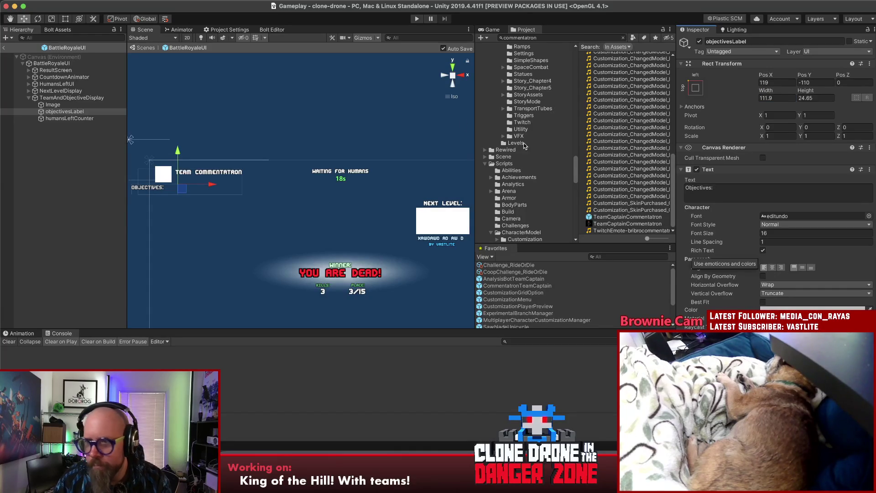
{"action": "left_click_drag", "start_coordinate": [208, 187], "coordinate": [233, 190]}
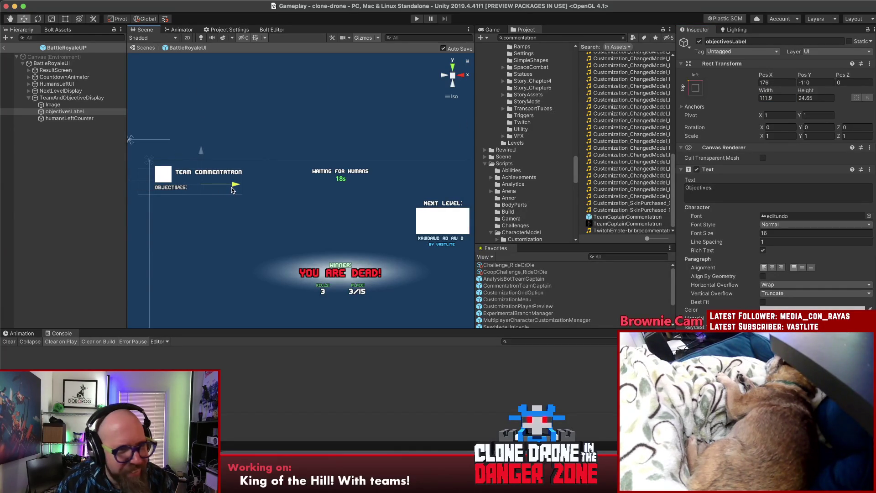
{"action": "left_click", "coordinate": [62, 180]}
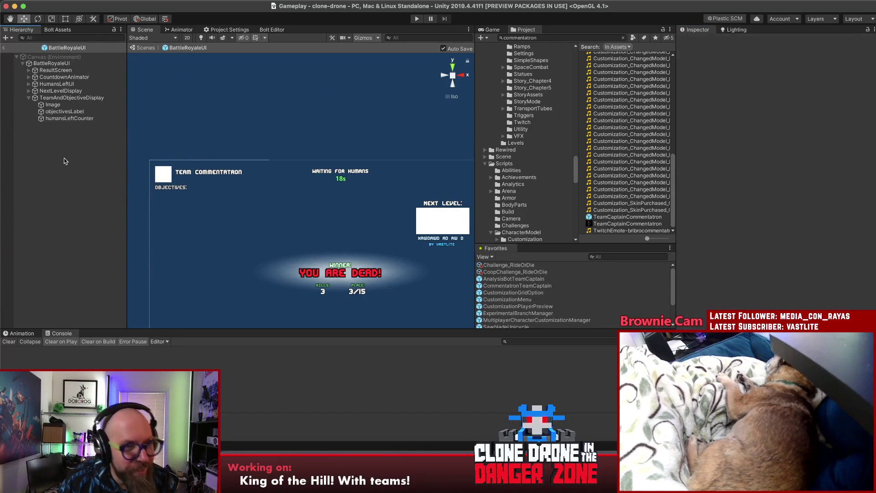
Change objectivesLabel's text colour from white to light grey and save the prefab
{"action": "left_click", "coordinate": [64, 111]}
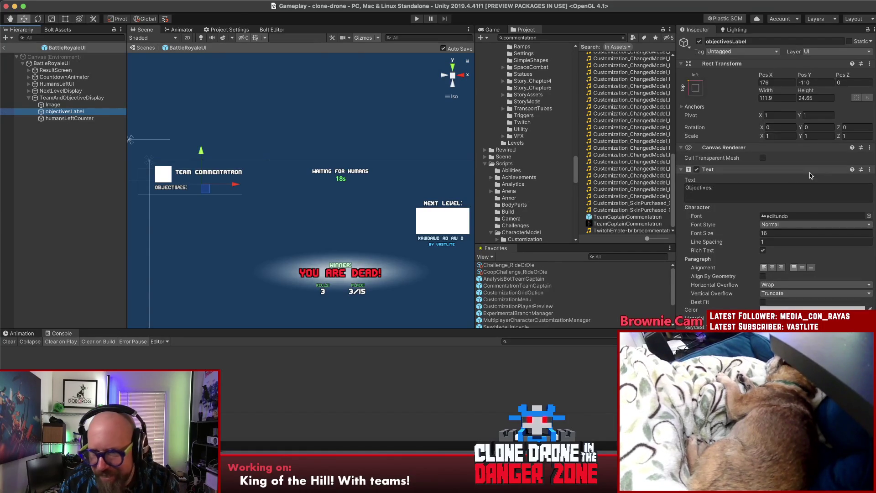
{"action": "left_click", "coordinate": [792, 308]}
{"action": "left_click", "coordinate": [819, 236]}
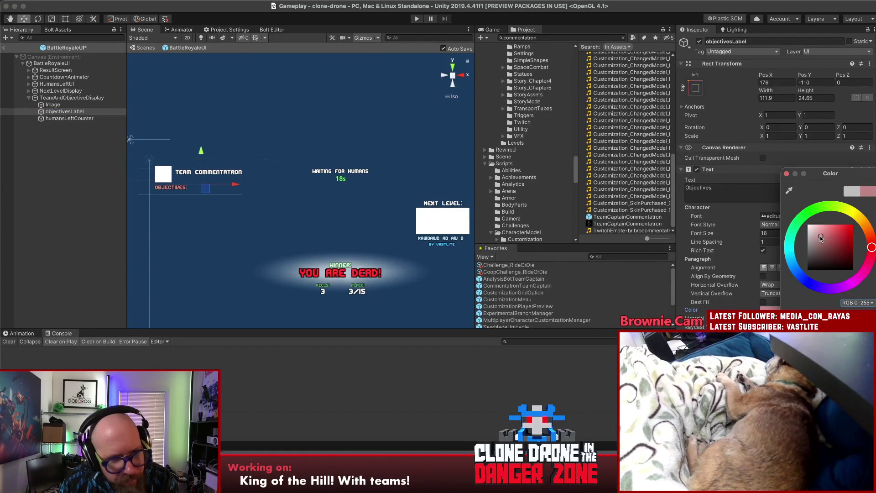
{"action": "left_click", "coordinate": [807, 244]}
{"action": "left_click_drag", "start_coordinate": [805, 245], "coordinate": [804, 242]}
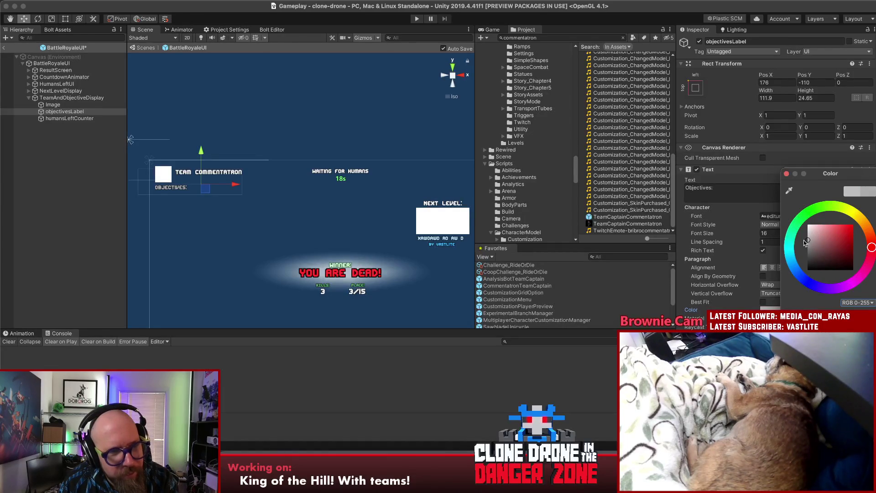
{"action": "key", "text": "super+s"}
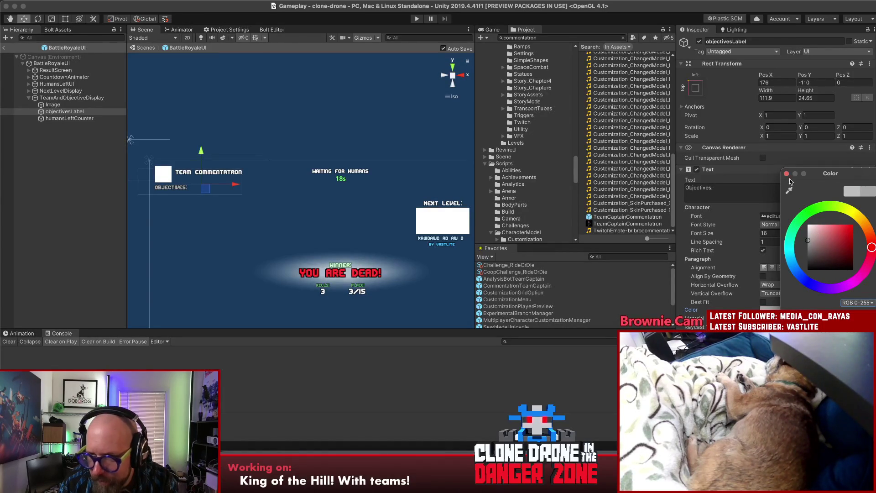
{"action": "left_click", "coordinate": [786, 173]}
{"action": "left_click", "coordinate": [86, 119]}
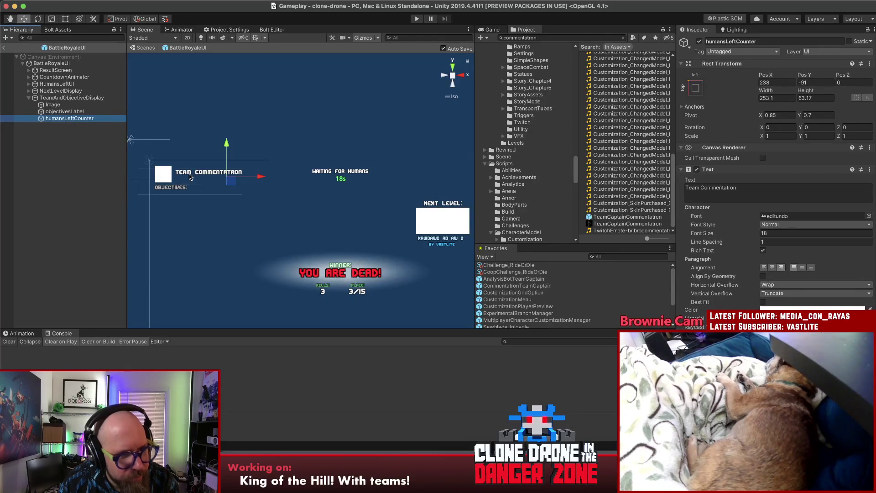
Try nudging the team text, undo back to the wrapped Team:/Commentatron layout, and save
{"action": "left_click_drag", "start_coordinate": [224, 154], "coordinate": [226, 151]}
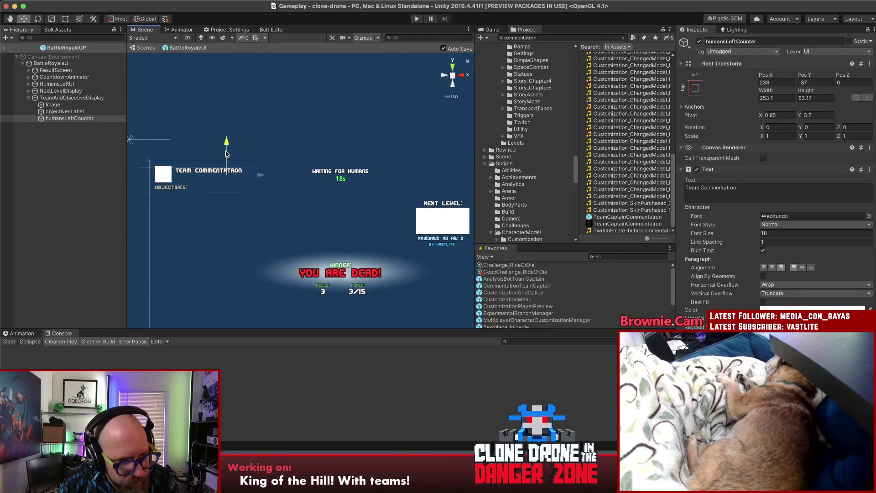
{"action": "key", "text": "super+s"}
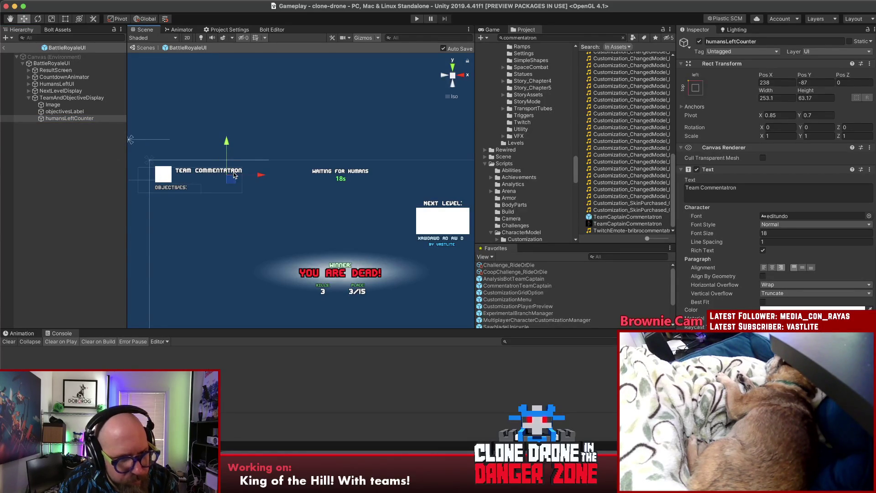
{"action": "left_click_drag", "start_coordinate": [232, 180], "coordinate": [233, 181]}
{"action": "key", "text": "super+z"}
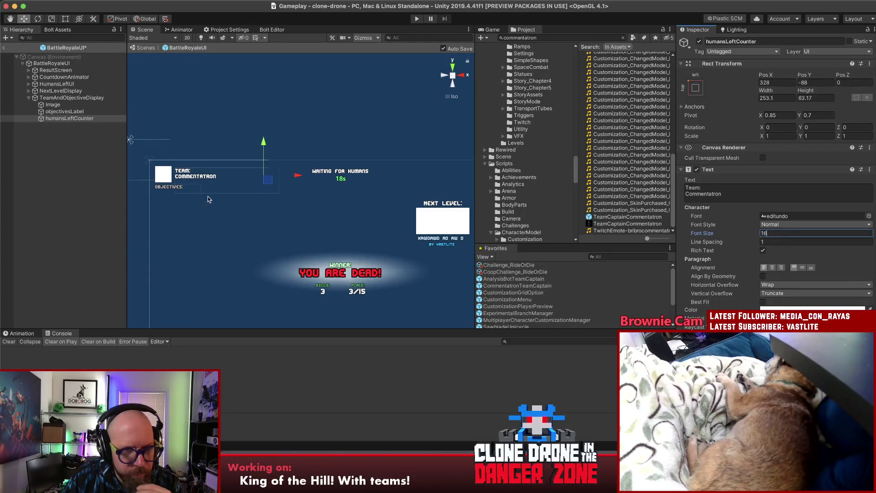
{"action": "key", "text": "super+s"}
{"action": "left_click_drag", "start_coordinate": [261, 148], "coordinate": [260, 148]}
{"action": "left_click", "coordinate": [27, 218]}
{"action": "key", "text": "super+s"}
Rename humansLeftCounter to teamLabel
{"action": "left_click", "coordinate": [66, 118]}
{"action": "left_click", "coordinate": [66, 118]}
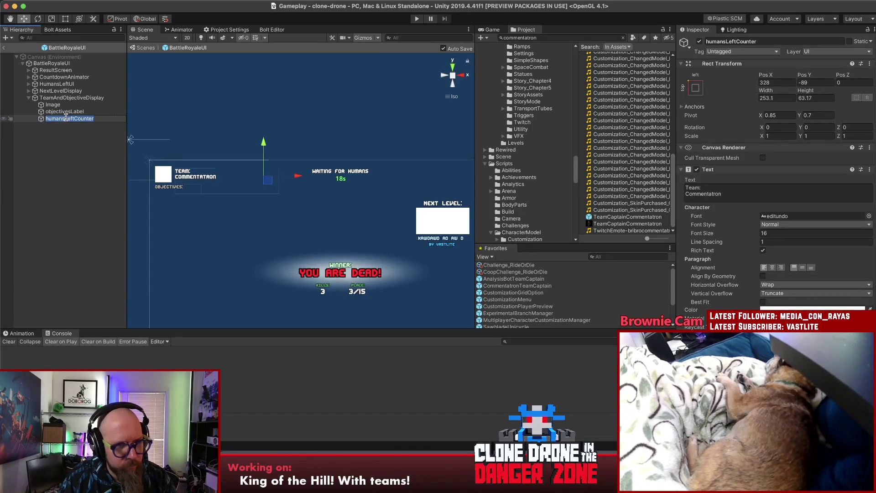
{"action": "type", "text": "teamLabel"}
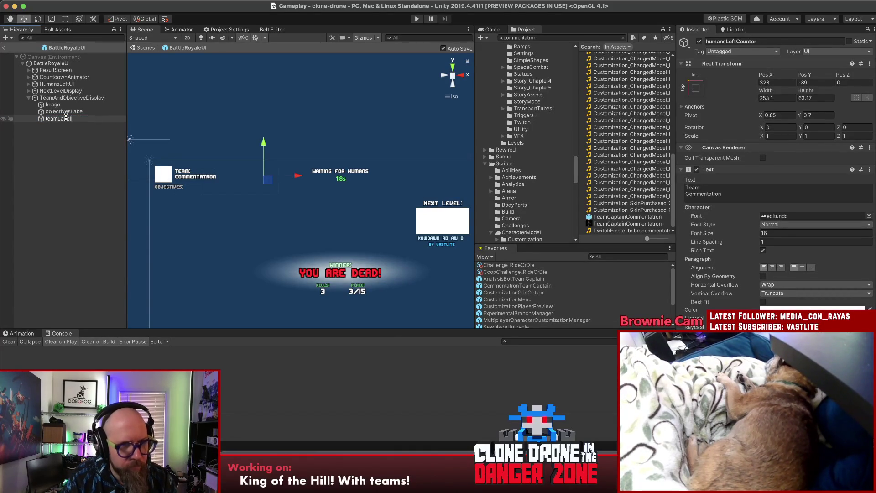
{"action": "key", "text": "Return"}
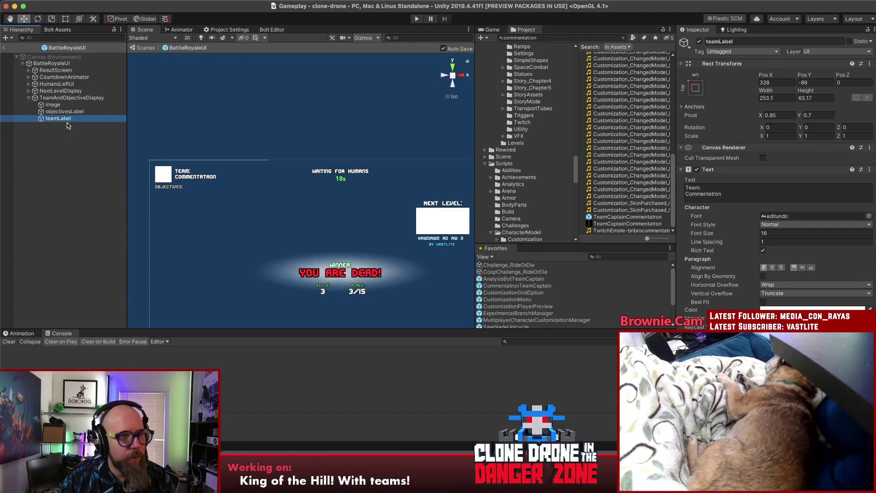
Duplicate teamLabel, leaving 'Team:' in the original and 'Commentatron' in the copy placed below it
{"action": "key", "text": "super+d"}
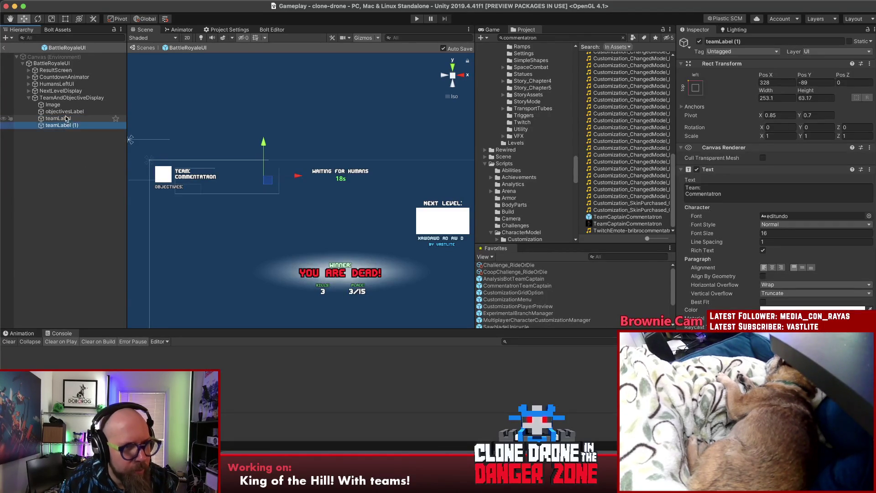
{"action": "left_click", "coordinate": [58, 118]}
{"action": "left_click", "coordinate": [730, 194]}
{"action": "key", "text": "BackSpace"}
{"action": "key", "text": "BackSpace"}
{"action": "key", "text": "BackSpace"}
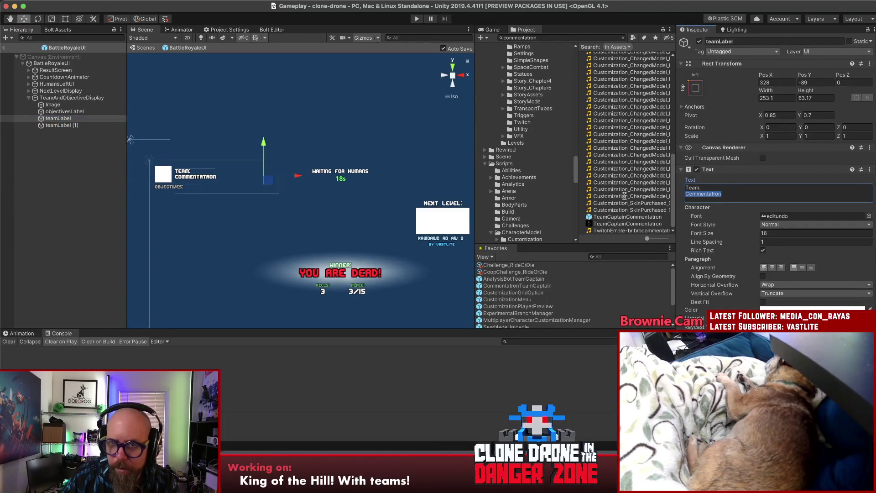
{"action": "left_click", "coordinate": [80, 125]}
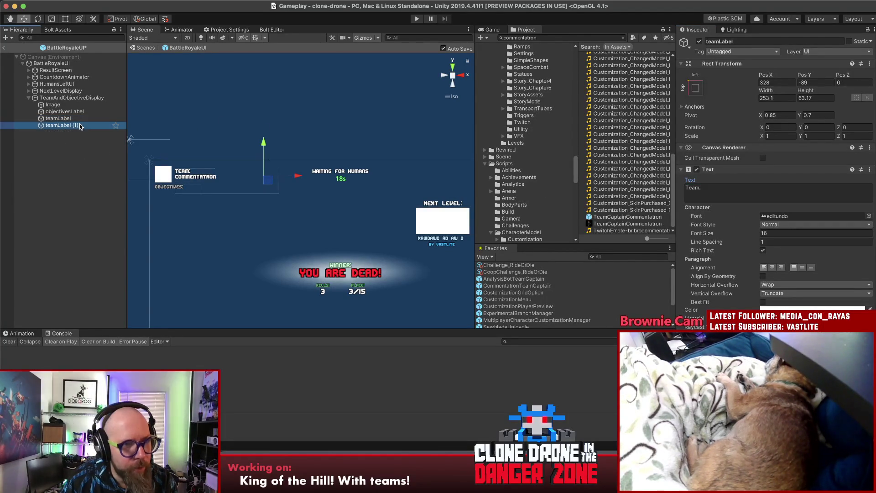
{"action": "left_click", "coordinate": [703, 188]}
{"action": "key", "text": "BackSpace"}
{"action": "key", "text": "BackSpace"}
{"action": "key", "text": "BackSpace"}
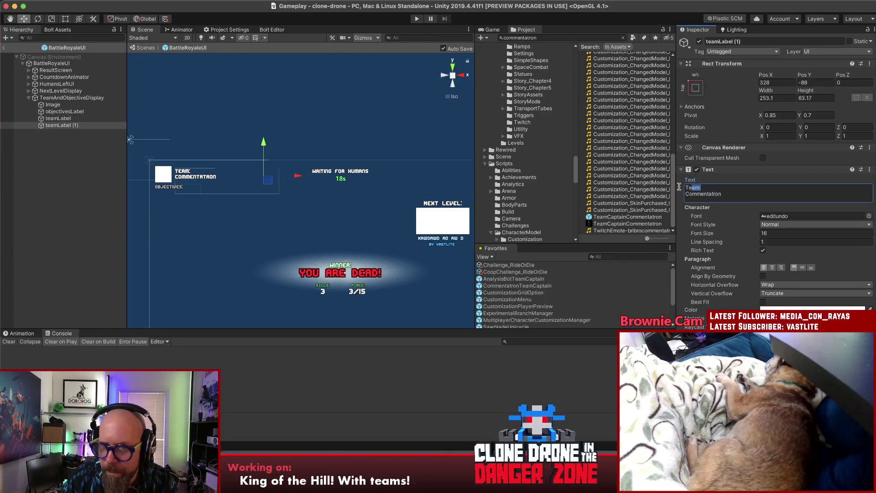
{"action": "key", "text": "Delete"}
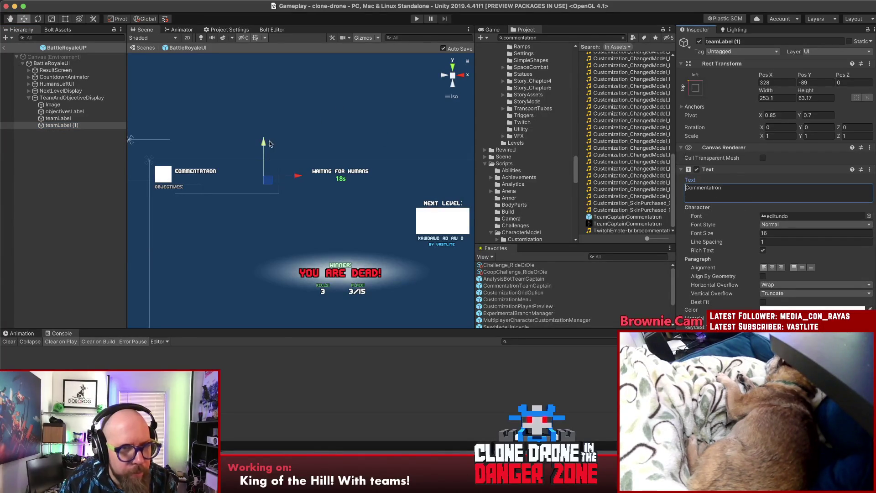
{"action": "left_click", "coordinate": [264, 144]}
{"action": "left_click_drag", "start_coordinate": [264, 144], "coordinate": [265, 149]}
{"action": "key", "text": "ctrl+s"}
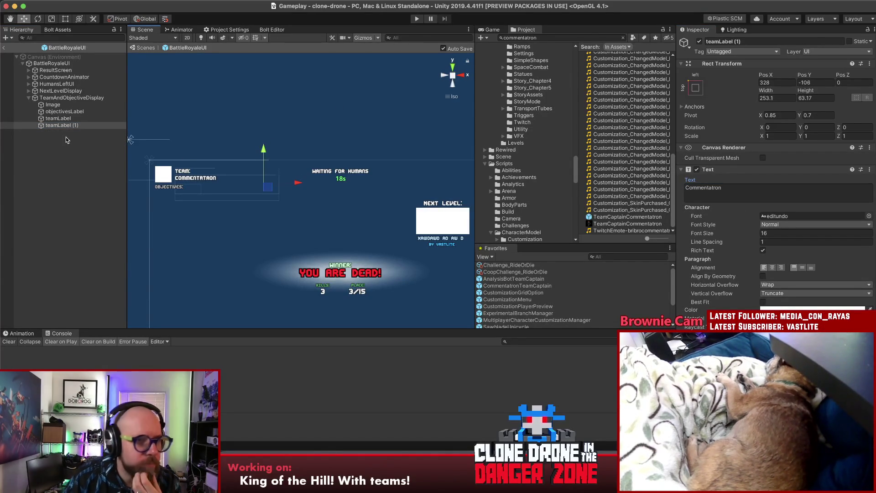
Rename the duplicate to teamValueLabel and save the prefab
{"action": "left_click", "coordinate": [67, 125]}
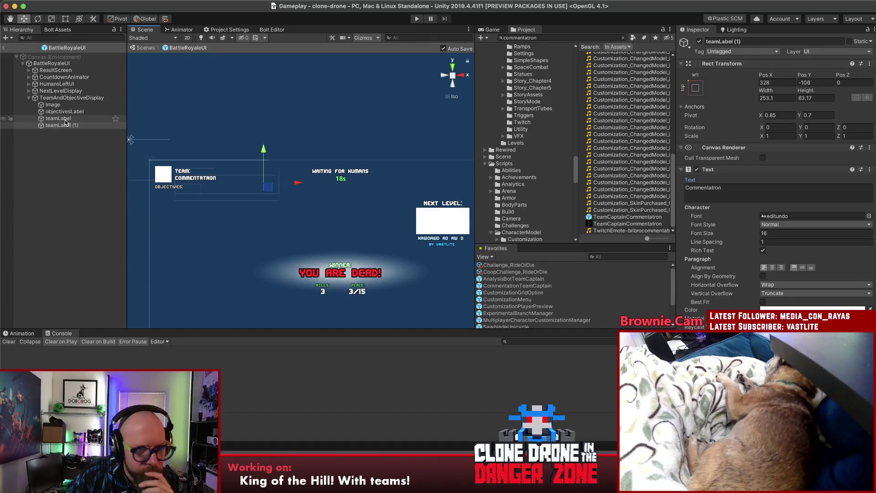
{"action": "key", "text": "Escape"}
{"action": "type", "text": "Value"}
{"action": "key", "text": "Return"}
{"action": "key", "text": "super+s"}
{"action": "key", "text": "Return"}
{"action": "key", "text": "End"}
{"action": "key", "text": "BackSpace"}
{"action": "key", "text": "BackSpace"}
{"action": "key", "text": "BackSpace"}
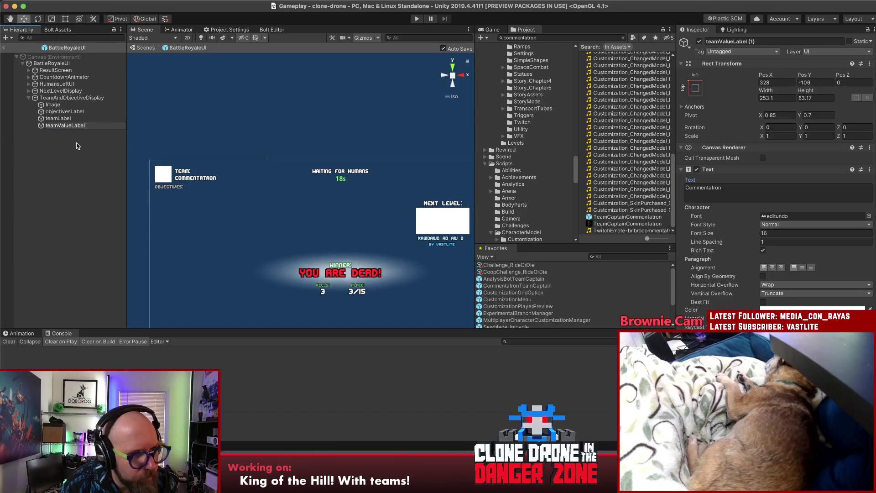
{"action": "key", "text": "Return"}
Shrink the teamLabel and teamValueLabel boxes to fit their text, teamValueLabel to width 148.45
{"action": "left_click", "coordinate": [64, 120]}
{"action": "key", "text": "t"}
{"action": "left_click_drag", "start_coordinate": [279, 194], "coordinate": [217, 177]}
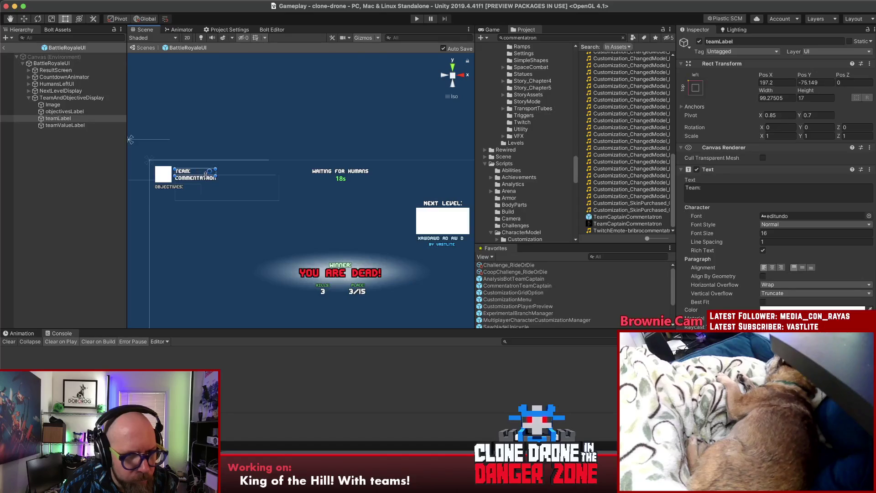
{"action": "left_click_drag", "start_coordinate": [205, 175], "coordinate": [205, 176]}
{"action": "left_click", "coordinate": [81, 126]}
{"action": "left_click_drag", "start_coordinate": [279, 202], "coordinate": [237, 182]}
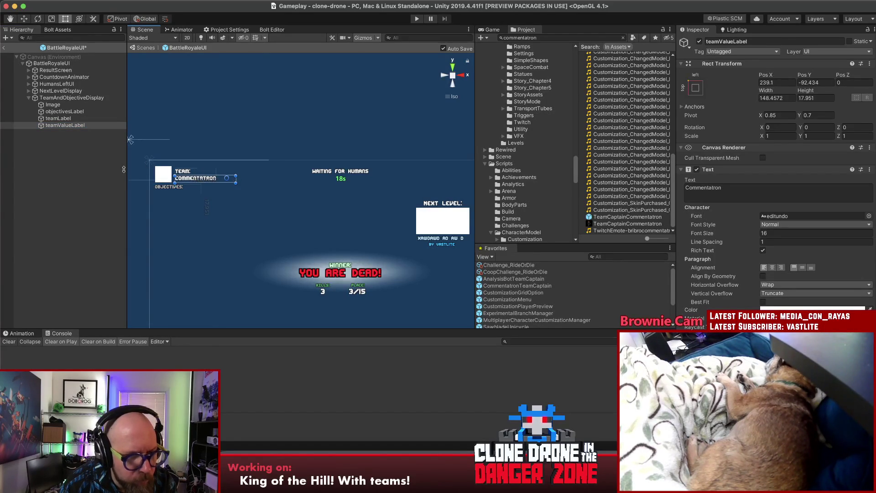
{"action": "left_click", "coordinate": [54, 120]}
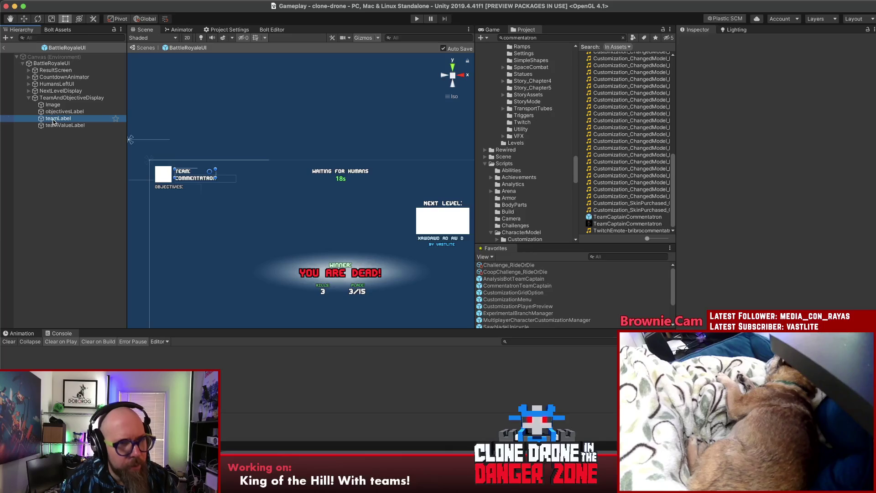
Give the teamLabel font size 14 and save the prefab
{"action": "left_click", "coordinate": [54, 125], "text": "shift"}
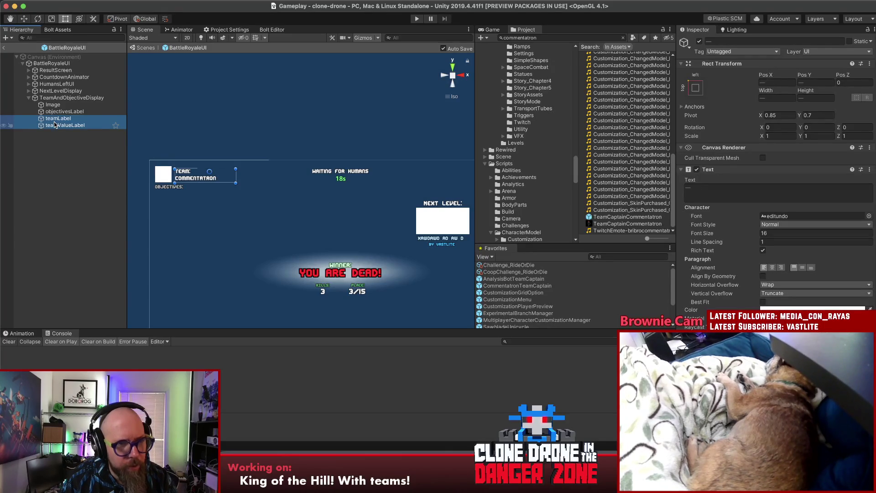
{"action": "left_click", "coordinate": [61, 120]}
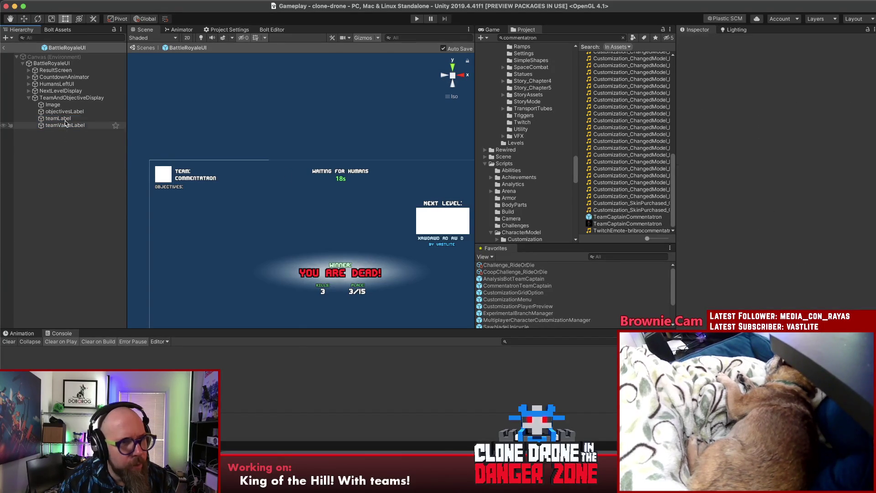
{"action": "left_click", "coordinate": [776, 233]}
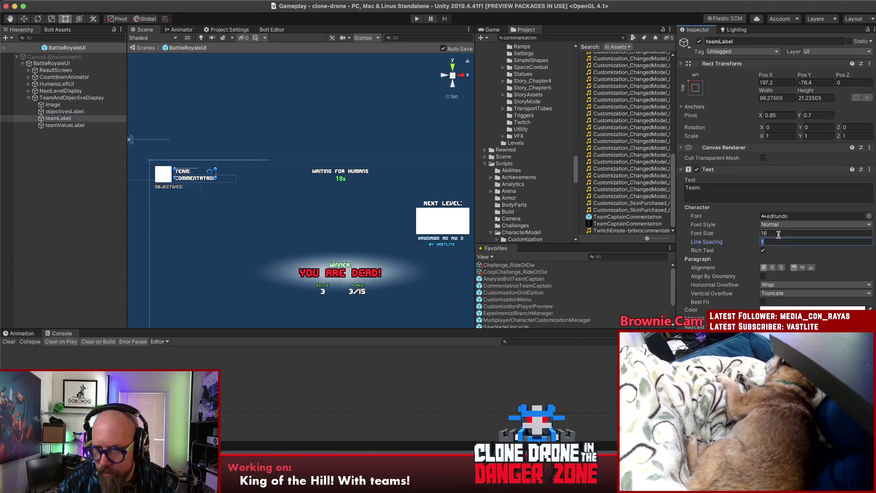
{"action": "type", "text": "14"}
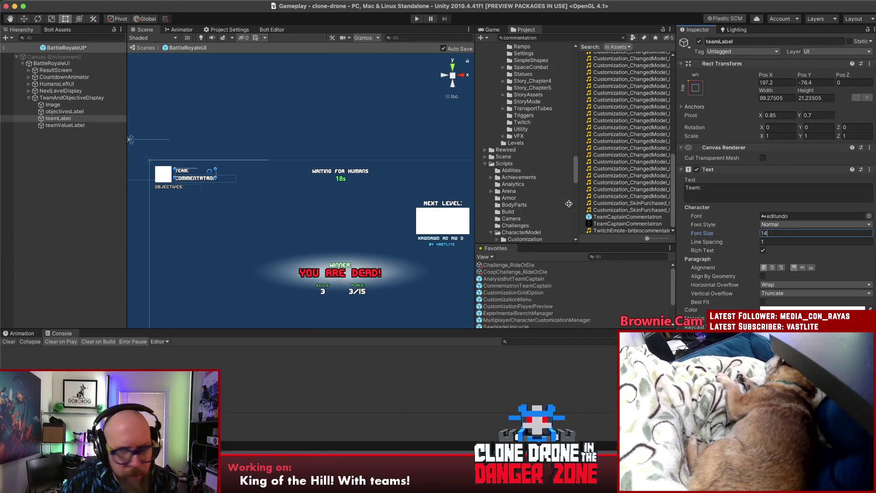
{"action": "left_click", "coordinate": [787, 309]}
{"action": "key", "text": "ctrl+s"}
{"action": "key", "text": "Escape"}
Set the Team: label's text colour to a pale light tint and close the picker
{"action": "left_click", "coordinate": [787, 309]}
{"action": "left_click", "coordinate": [788, 309]}
{"action": "left_click", "coordinate": [788, 309]}
{"action": "left_click", "coordinate": [788, 309]}
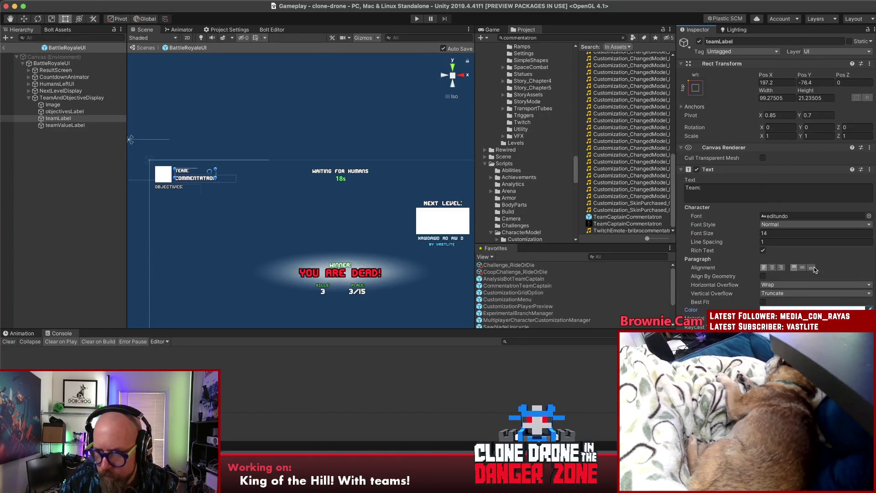
{"action": "left_click", "coordinate": [788, 309]}
{"action": "left_click", "coordinate": [824, 275]}
{"action": "left_click", "coordinate": [822, 243]}
{"action": "left_click_drag", "start_coordinate": [791, 246], "coordinate": [788, 241]}
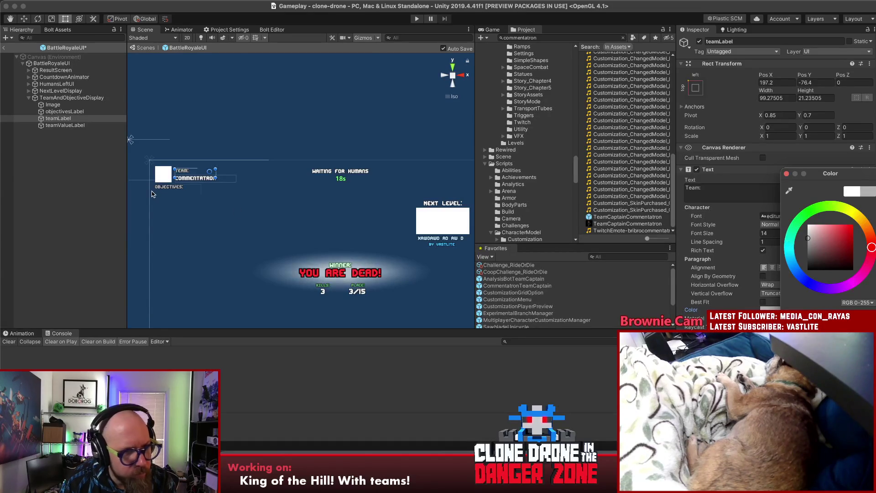
{"action": "left_click", "coordinate": [78, 184]}
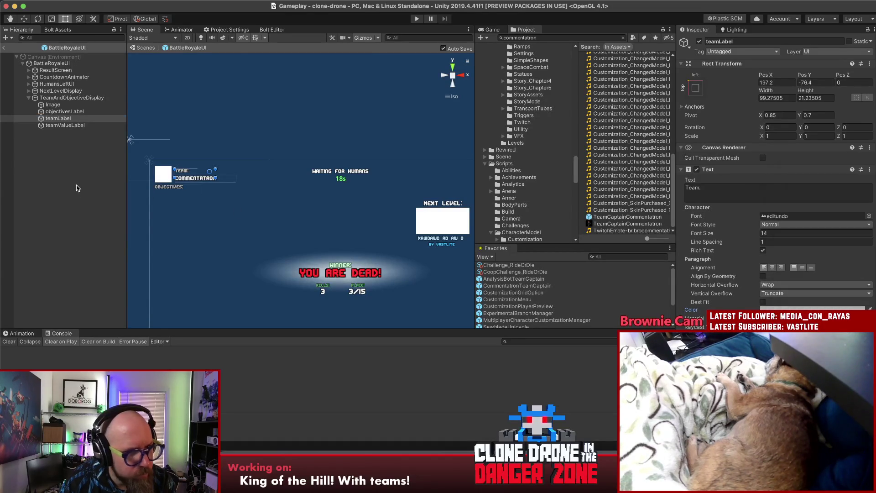
{"action": "left_click", "coordinate": [58, 127]}
Move the team name label up to Pos Y -90 and tint its text light red
{"action": "key", "text": "w"}
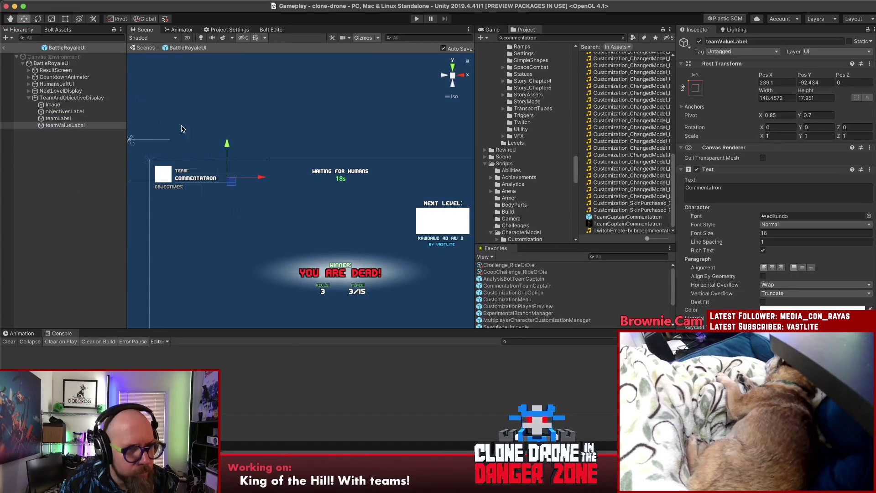
{"action": "left_click_drag", "start_coordinate": [228, 146], "coordinate": [228, 146]}
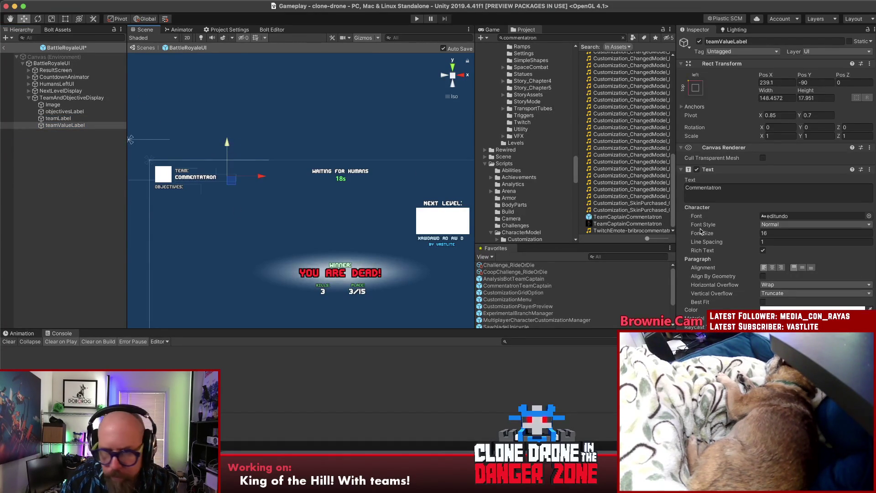
{"action": "left_click", "coordinate": [812, 309]}
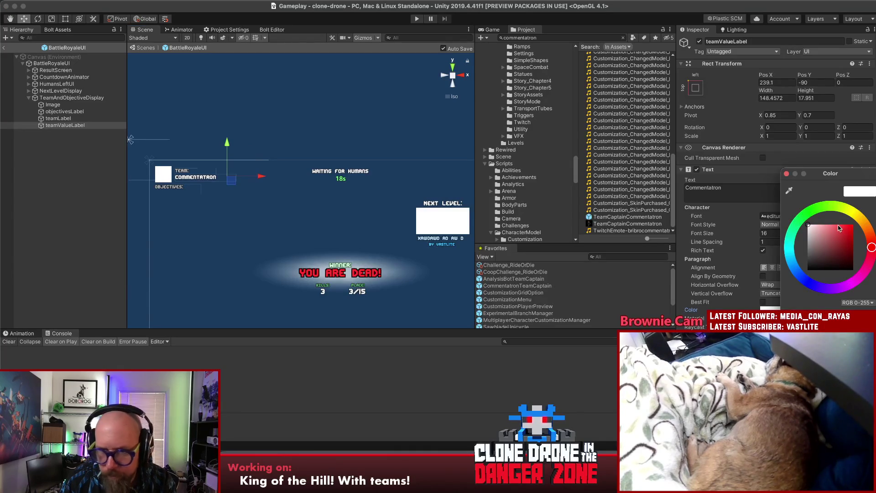
{"action": "left_click", "coordinate": [832, 223]}
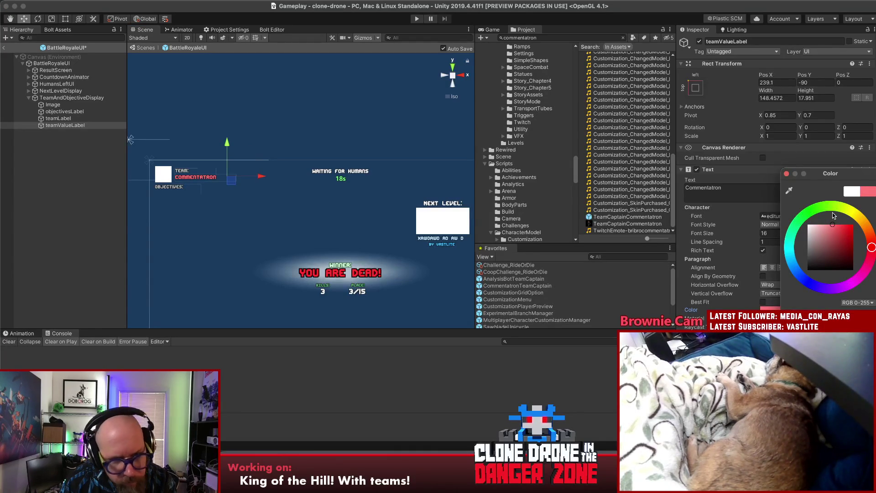
{"action": "left_click", "coordinate": [786, 173]}
Give the Team: label a pinkish text colour
{"action": "left_click", "coordinate": [92, 118]}
{"action": "left_click", "coordinate": [812, 310]}
{"action": "left_click", "coordinate": [819, 230]}
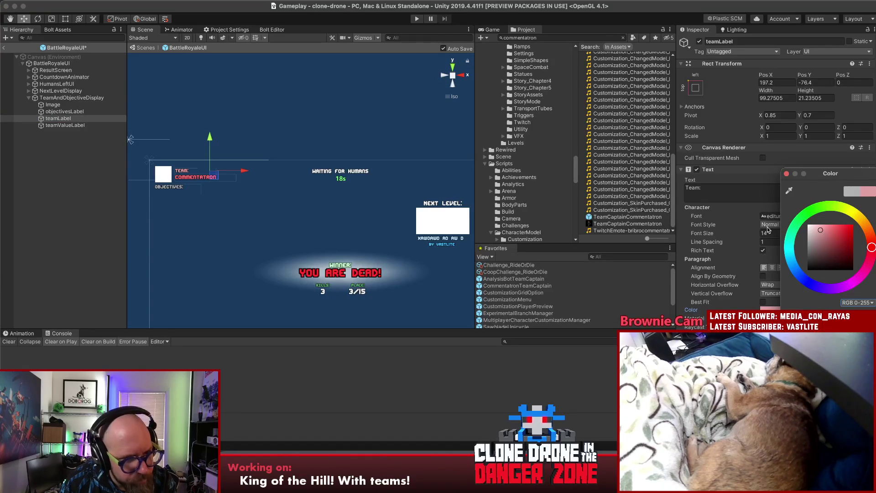
{"action": "left_click", "coordinate": [84, 200]}
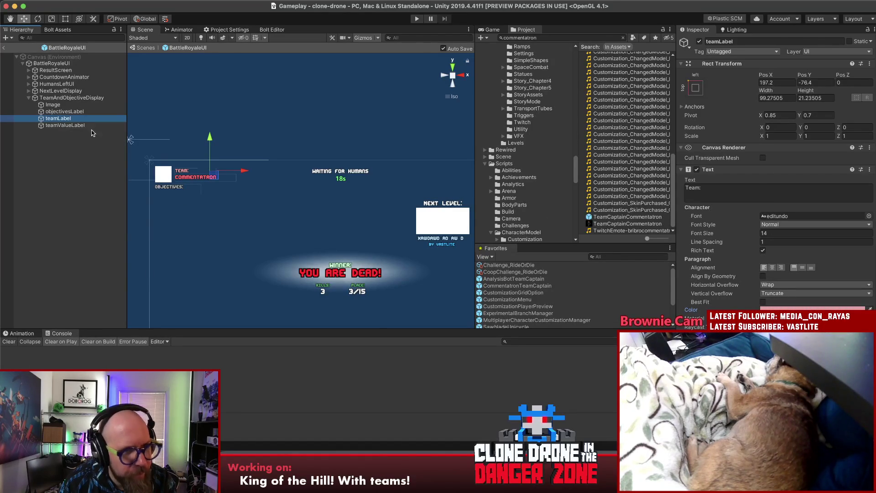
Change the team name label's text colour to orange
{"action": "left_click", "coordinate": [59, 125]}
{"action": "left_click", "coordinate": [831, 308]}
{"action": "key", "text": "Escape"}
{"action": "left_click", "coordinate": [825, 308]}
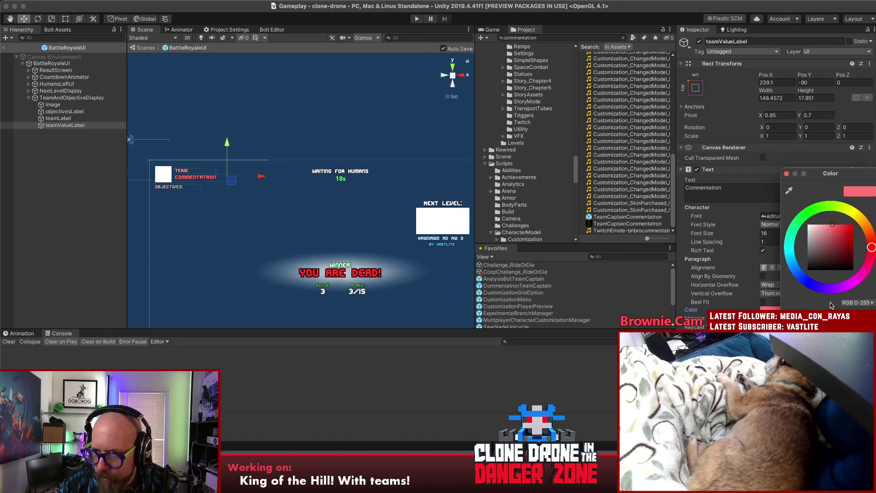
{"action": "left_click", "coordinate": [867, 230]}
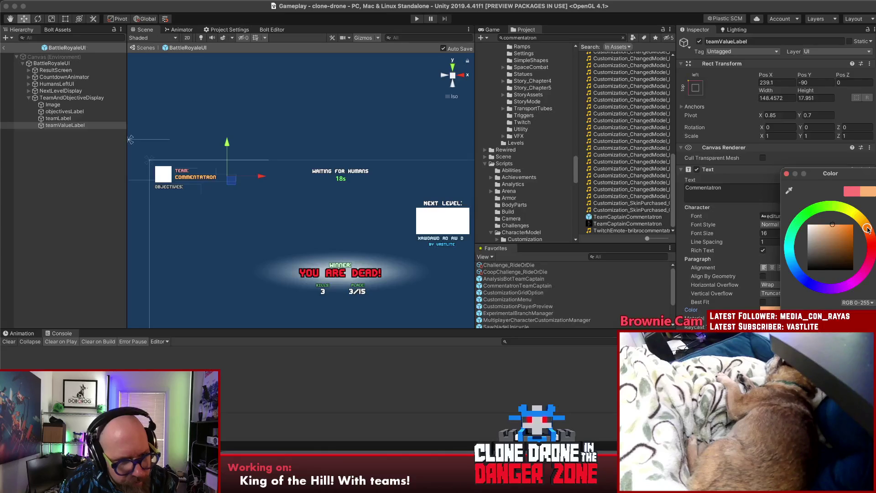
{"action": "left_click", "coordinate": [86, 125]}
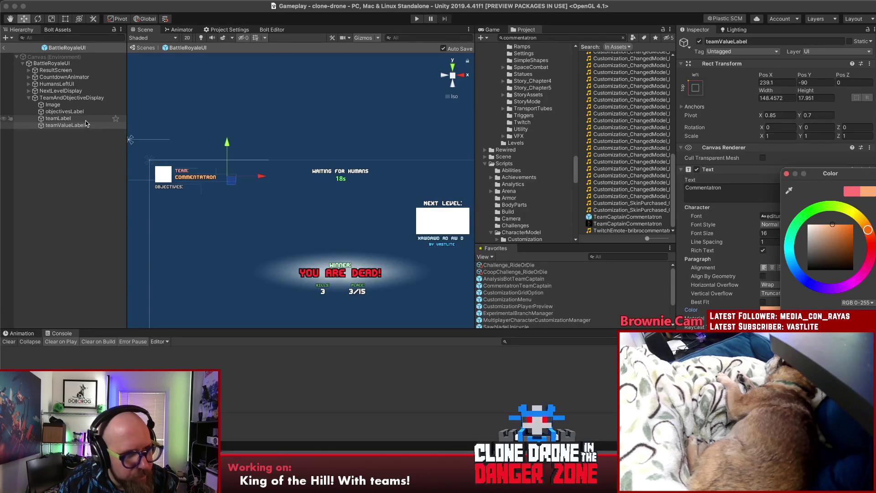
Change the Team: label's text colour to yellow
{"action": "left_click", "coordinate": [58, 118]}
{"action": "left_click", "coordinate": [812, 309]}
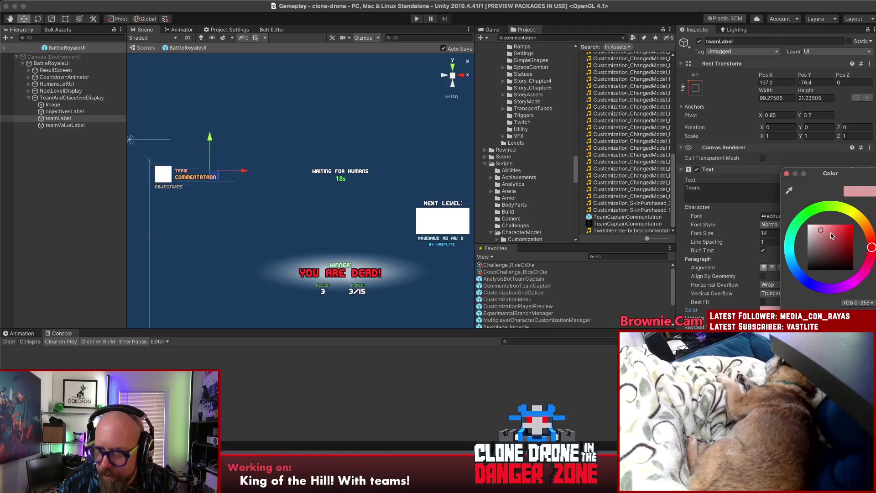
{"action": "left_click", "coordinate": [858, 217]}
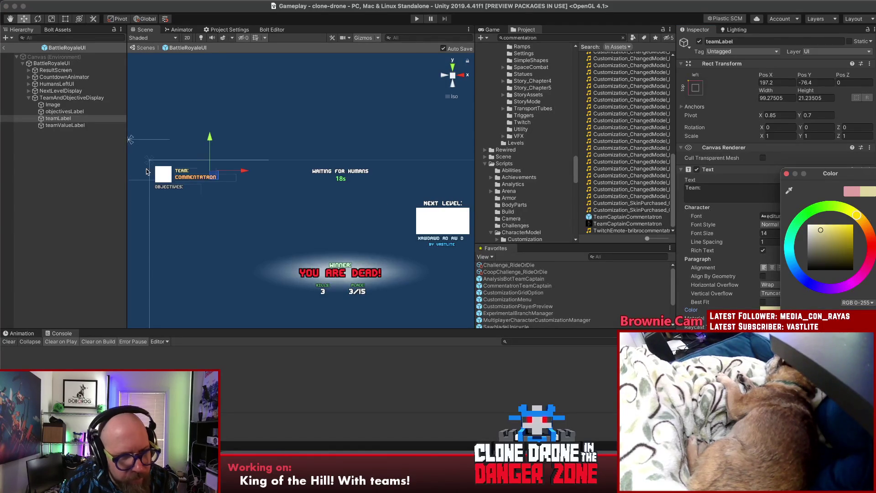
{"action": "left_click", "coordinate": [78, 174]}
{"action": "left_click", "coordinate": [82, 169]}
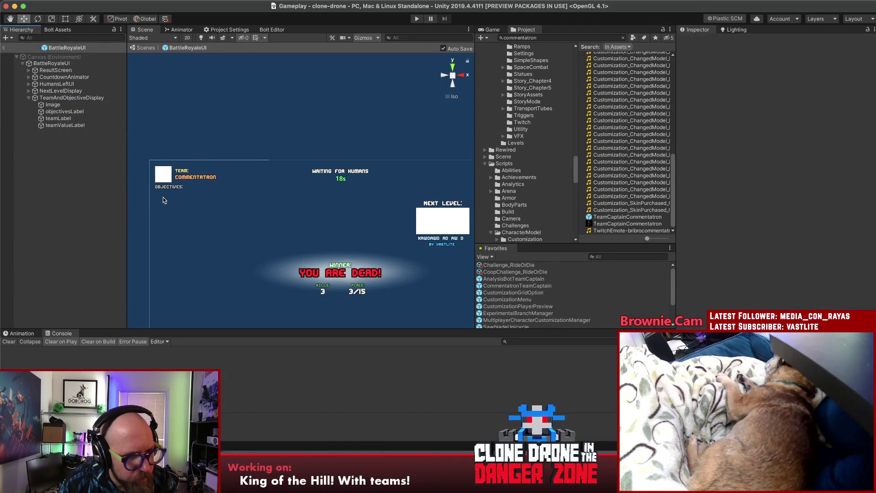
Adjust the shade of the Objectives: label's text colour
{"action": "left_click", "coordinate": [68, 111]}
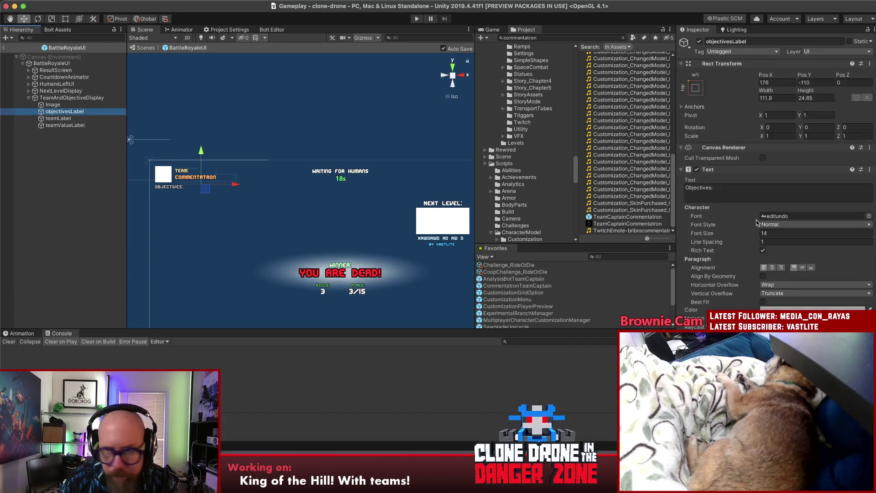
{"action": "left_click", "coordinate": [811, 310]}
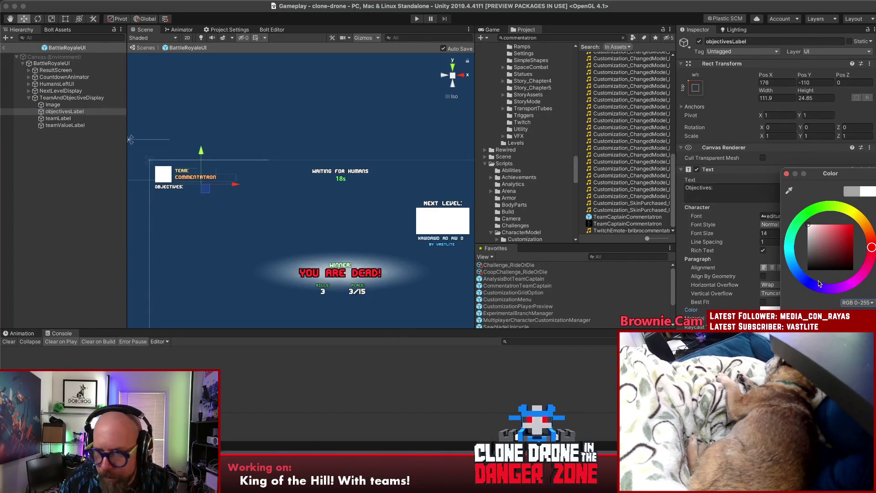
{"action": "left_click_drag", "start_coordinate": [807, 234], "coordinate": [802, 237]}
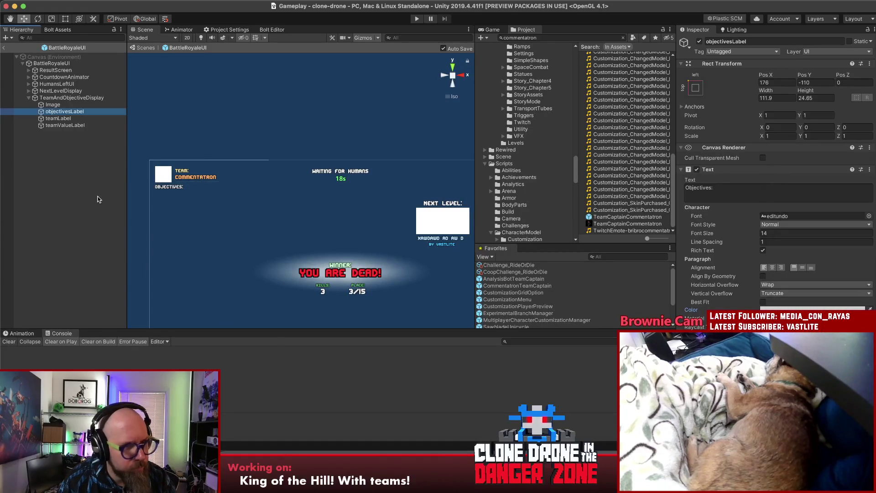
{"action": "left_click", "coordinate": [68, 125]}
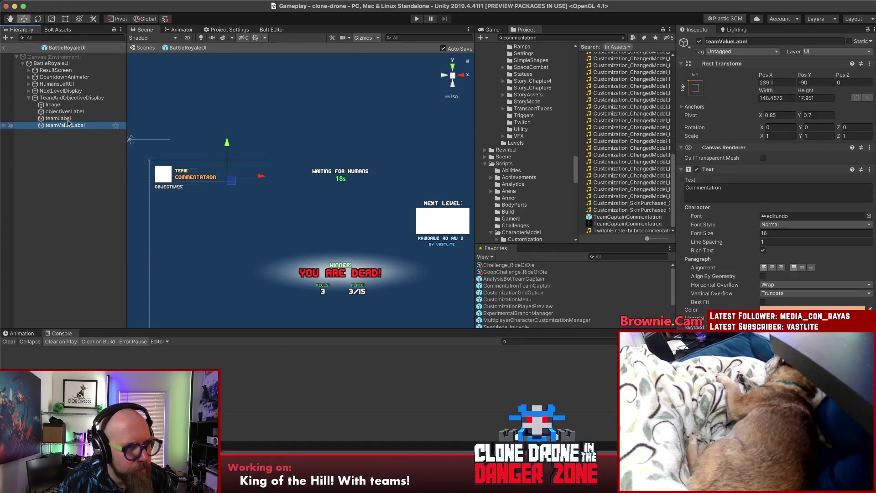
{"action": "left_click", "coordinate": [66, 112]}
{"action": "left_click", "coordinate": [55, 106]}
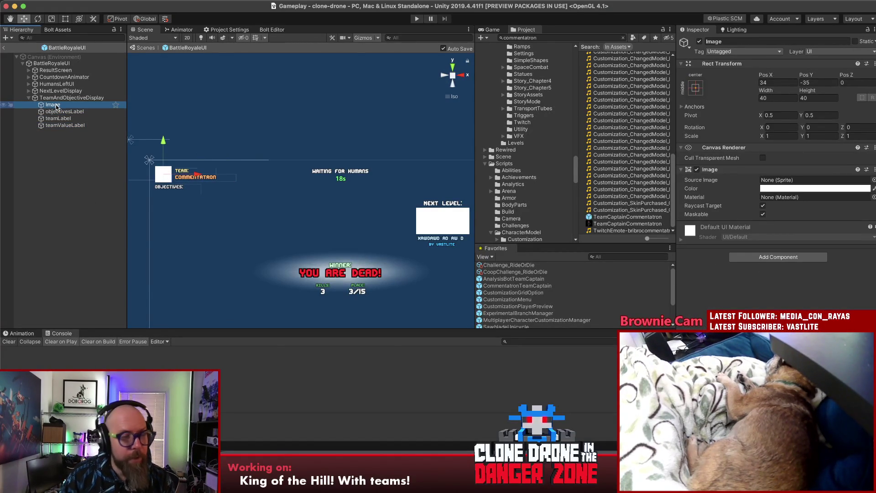
Duplicate the Image, move it below Objectives: and enlarge it into a wide box
{"action": "key", "text": "super+d"}
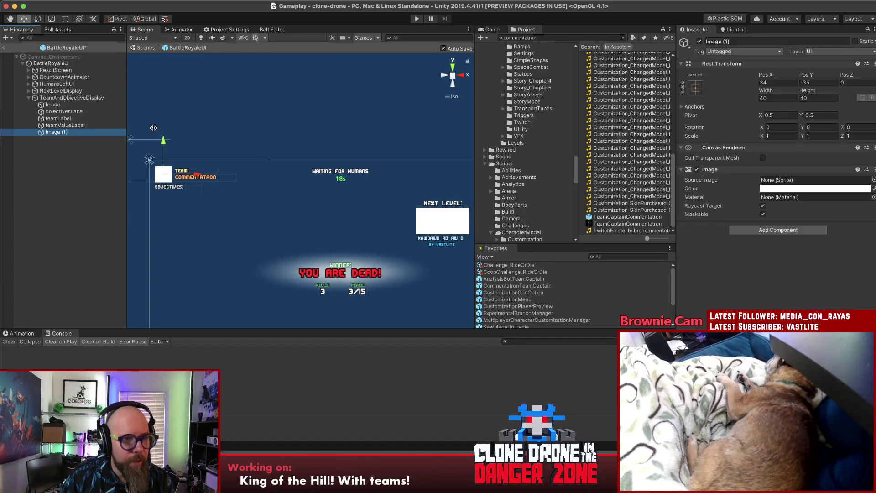
{"action": "left_click_drag", "start_coordinate": [165, 146], "coordinate": [169, 172]}
{"action": "key", "text": "super+s"}
{"action": "left_click", "coordinate": [67, 20]}
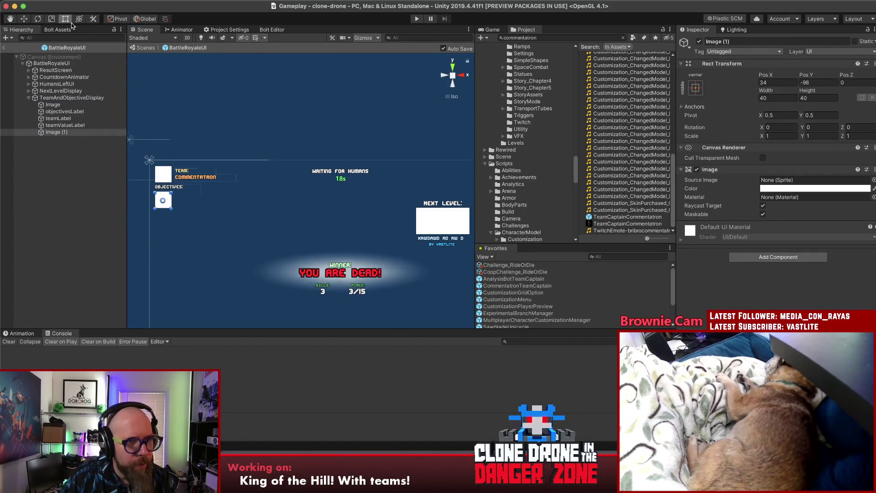
{"action": "mouse_move", "coordinate": [205, 238]}
{"action": "left_mouse_down"}
{"action": "mouse_move", "coordinate": [221, 249]}
{"action": "mouse_move", "coordinate": [257, 249]}
{"action": "mouse_move", "coordinate": [264, 260]}
{"action": "left_mouse_up"}
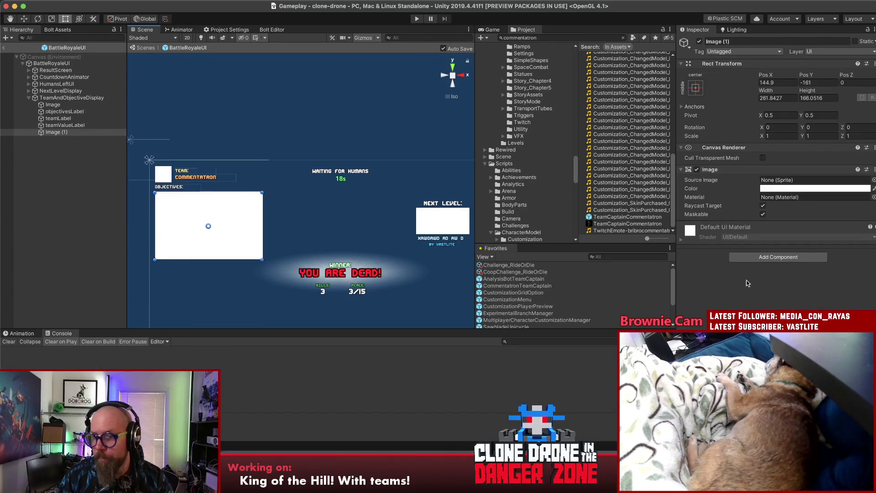
Add a Vertical Layout Group to Image (1) with spacing 5
{"action": "left_click", "coordinate": [768, 258]}
{"action": "type", "text": "ver"}
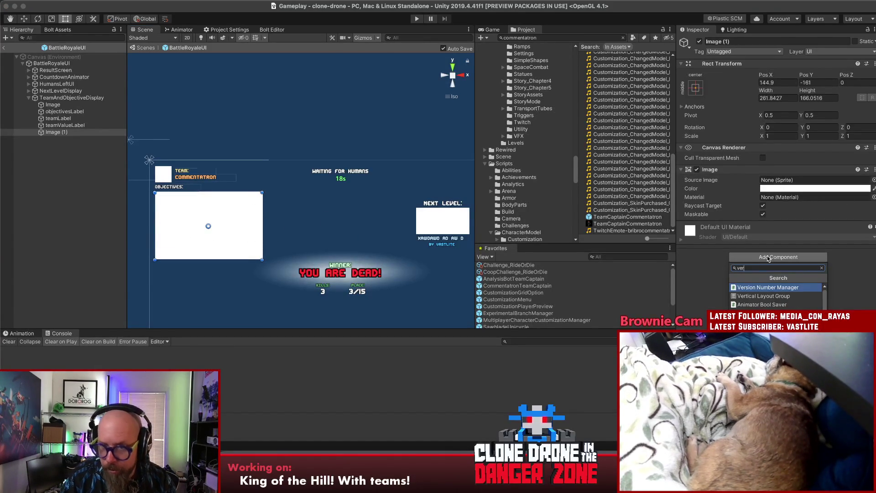
{"action": "key", "text": "Down"}
{"action": "key", "text": "Return"}
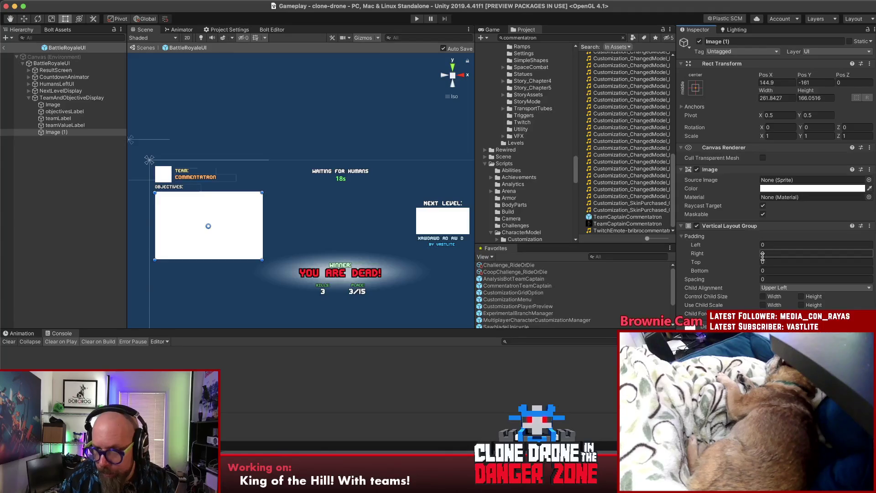
{"action": "left_click", "coordinate": [762, 254]}
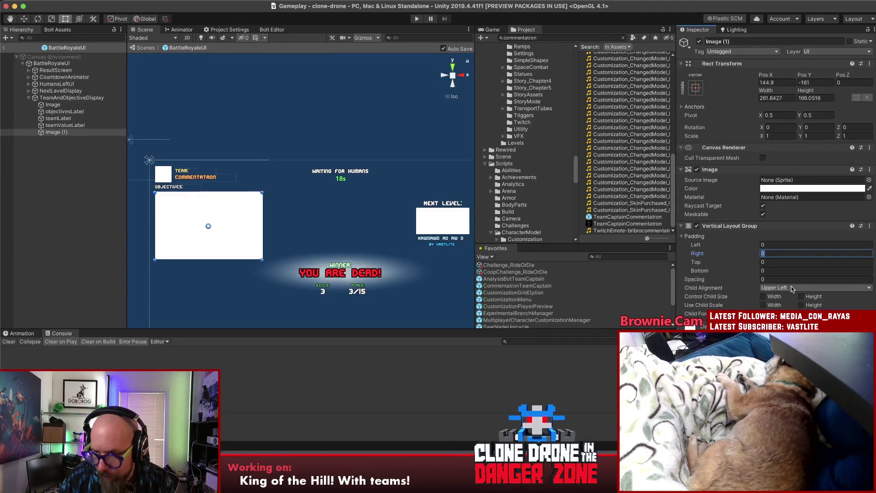
{"action": "key", "text": "Return"}
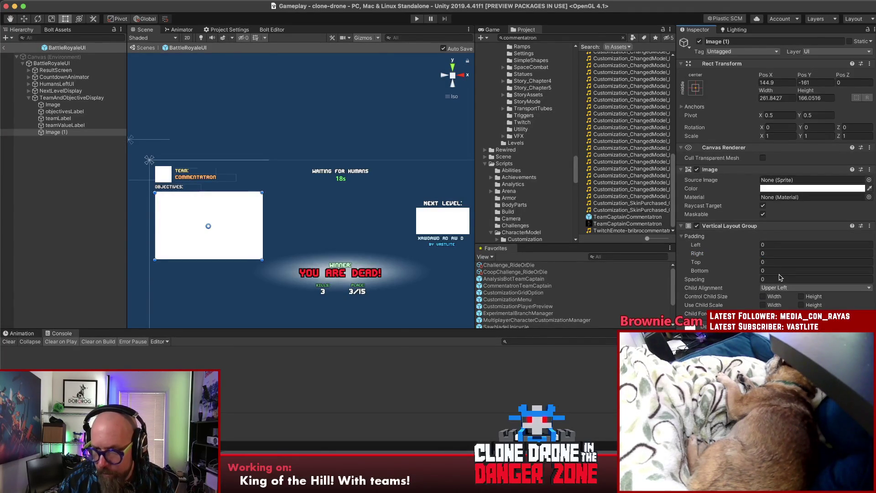
{"action": "type", "text": "5"}
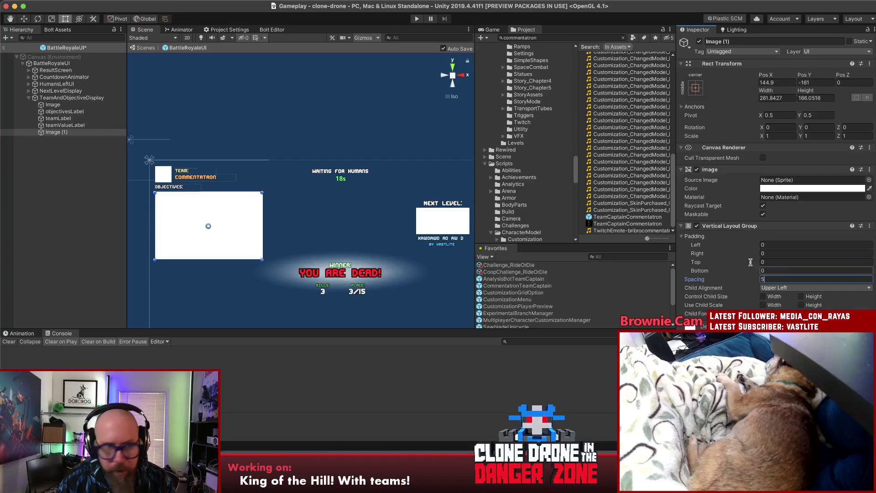
Remove the Image component from Image (1)
{"action": "left_click", "coordinate": [869, 170]}
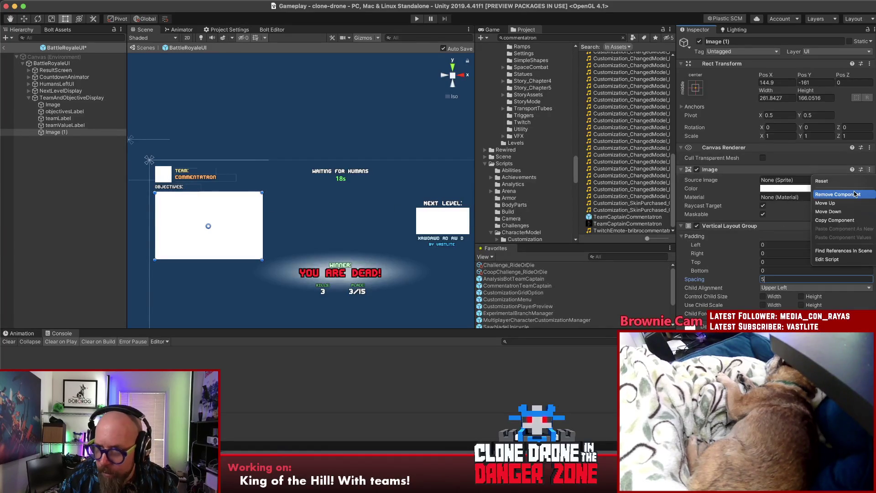
{"action": "left_click", "coordinate": [835, 194]}
{"action": "left_click", "coordinate": [68, 147]}
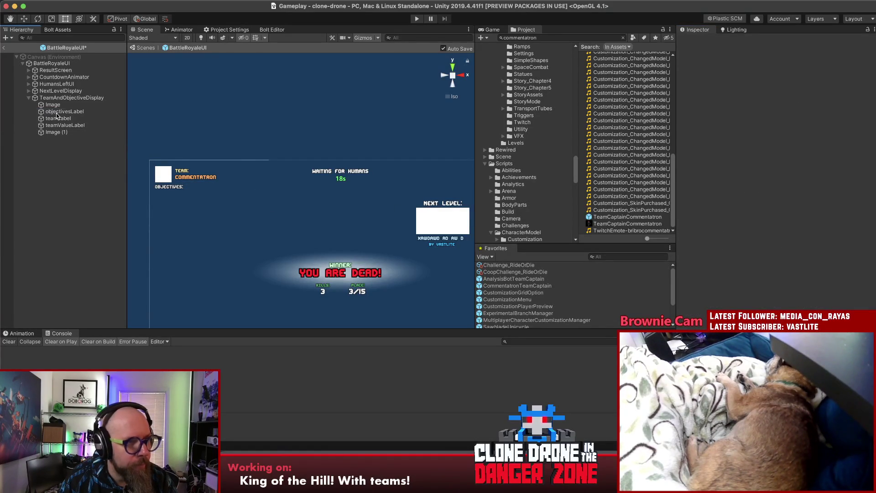
Duplicate the Objectives: label and make objectivesLabel (1) a child of Image (1)
{"action": "left_click", "coordinate": [57, 112]}
{"action": "key", "text": "super+d"}
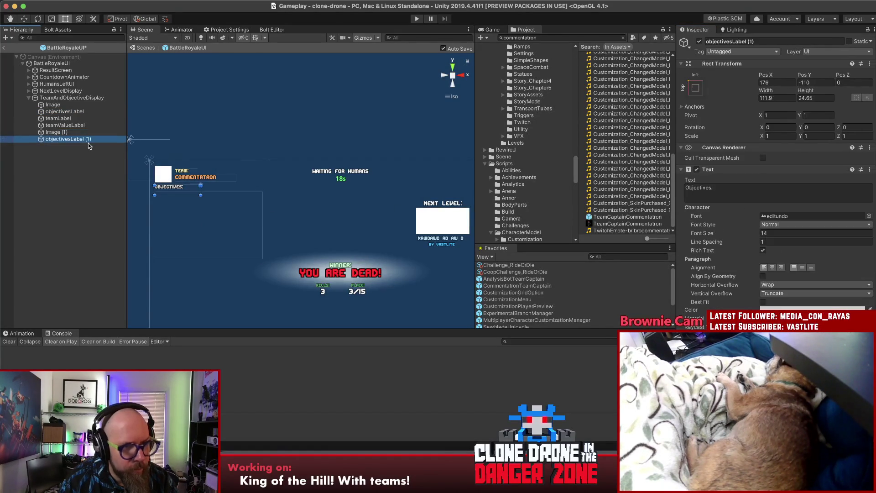
{"action": "left_click_drag", "start_coordinate": [65, 139], "coordinate": [57, 132]}
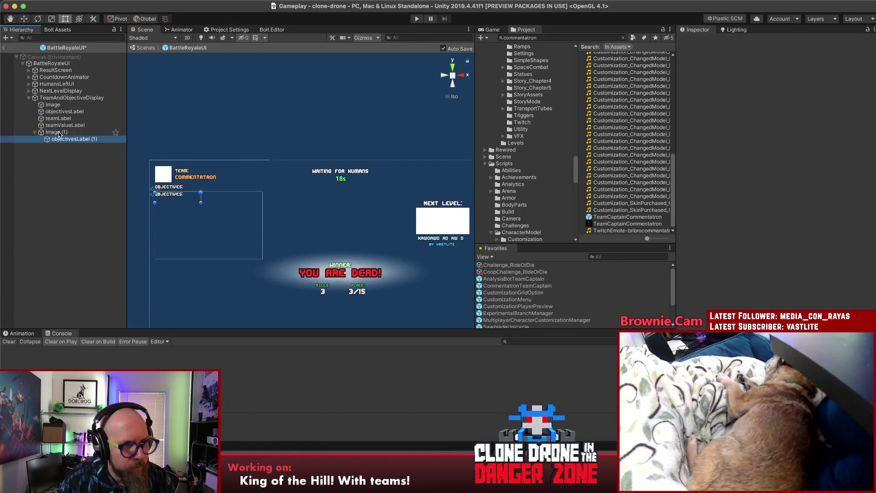
{"action": "left_click", "coordinate": [58, 133]}
{"action": "left_click", "coordinate": [57, 139]}
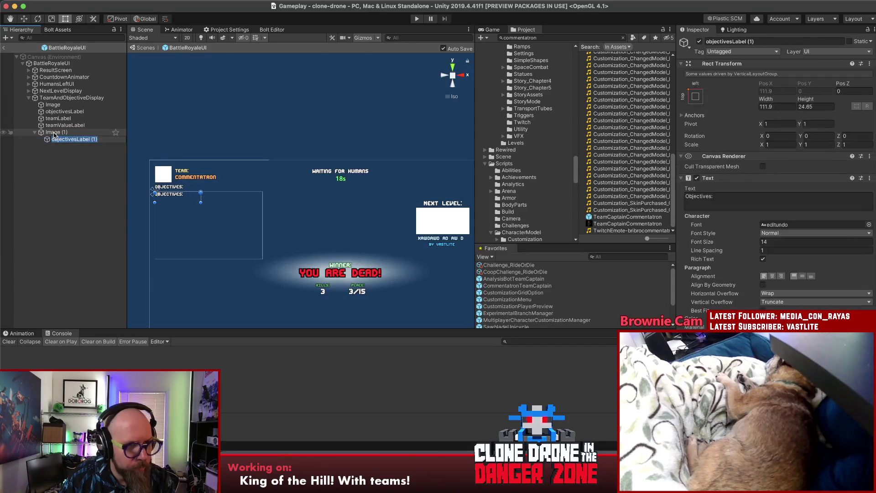
Rename Image (1) to objectiveListContainer
{"action": "left_click", "coordinate": [67, 132]}
{"action": "type", "text": "jectiveList"}
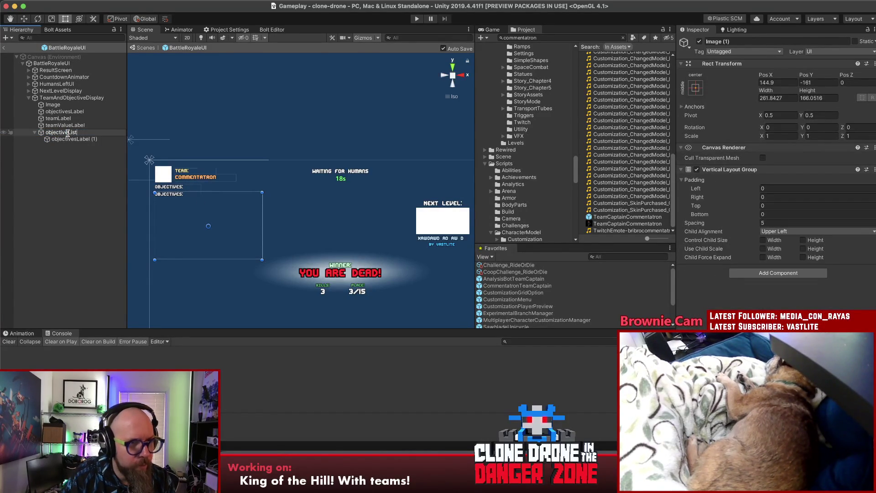
{"action": "key", "text": "Return"}
{"action": "left_click", "coordinate": [68, 133]}
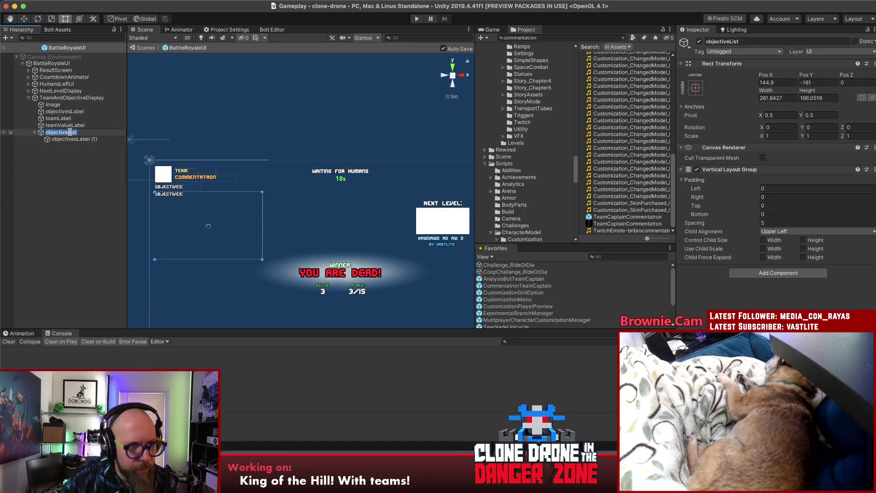
{"action": "key", "text": "Right"}
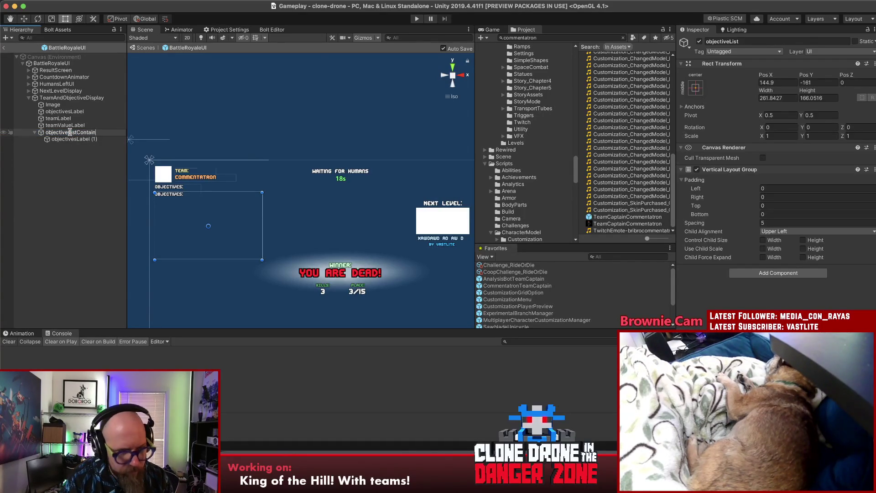
{"action": "type", "text": "er"}
{"action": "key", "text": "Return"}
{"action": "left_click", "coordinate": [64, 139]}
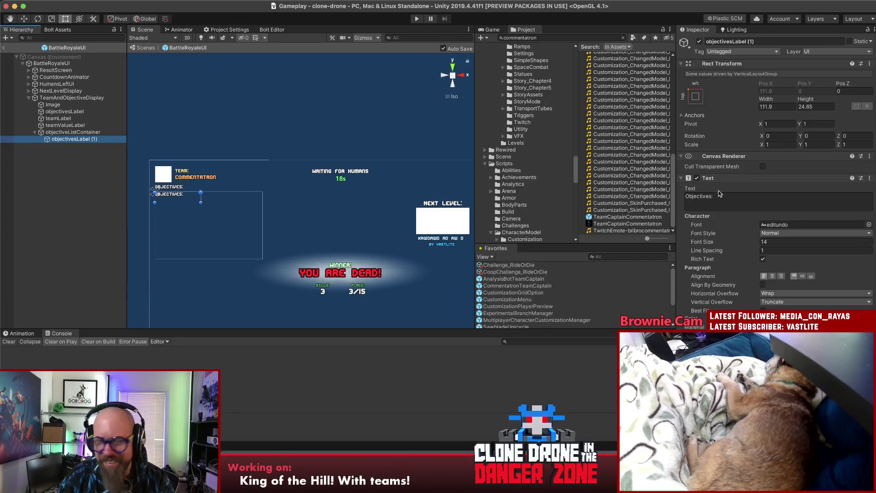
Pull objectiveListContainer's left edge inward slightly in the Scene view
{"action": "left_click", "coordinate": [75, 132]}
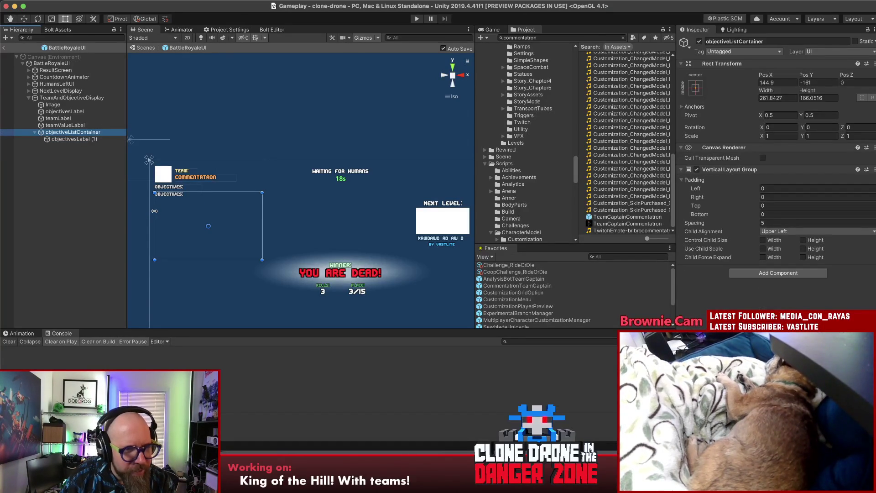
{"action": "left_click_drag", "start_coordinate": [155, 210], "coordinate": [159, 211]}
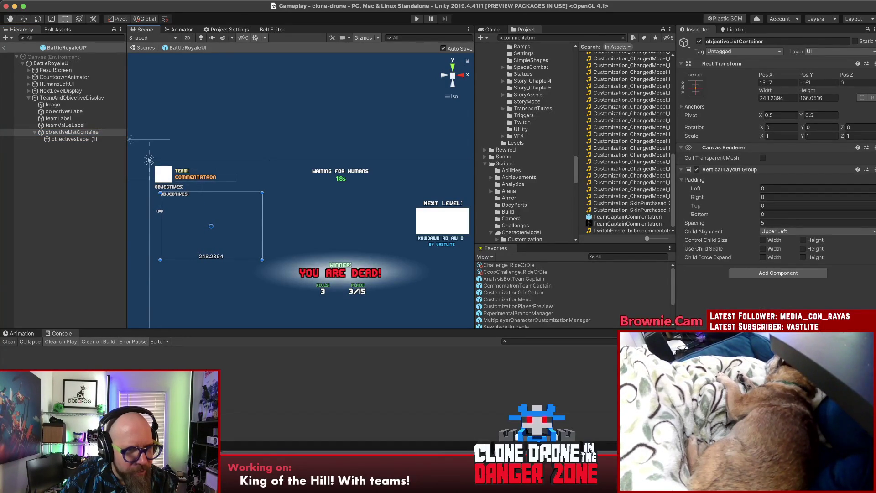
{"action": "left_click", "coordinate": [82, 138]}
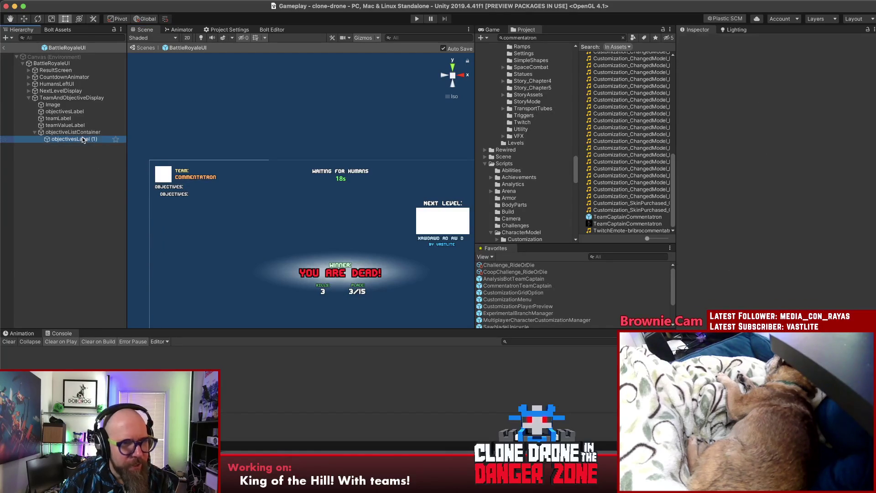
Change objectivesLabel (1) text to '- Hold the capture area for 120 seconds!' and widen it
{"action": "left_click", "coordinate": [782, 200]}
{"action": "type", "text": "Capture t"}
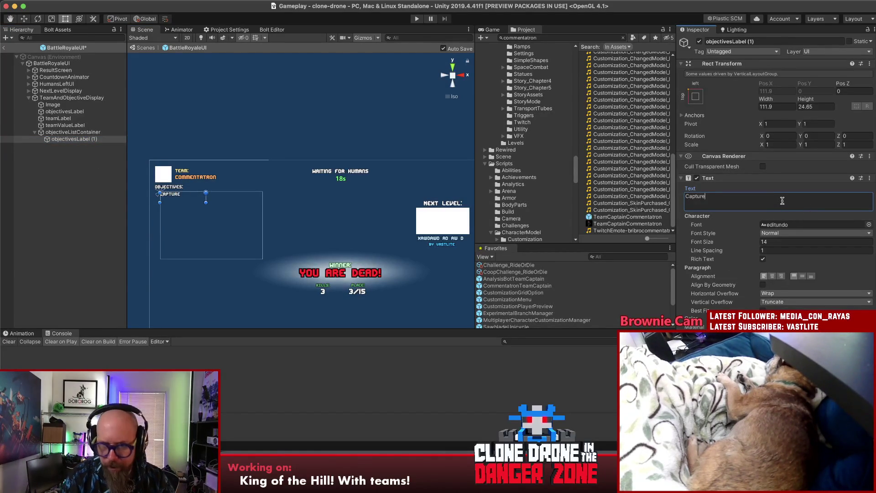
{"action": "type", "text": "h"}
{"action": "key", "text": "super+a"}
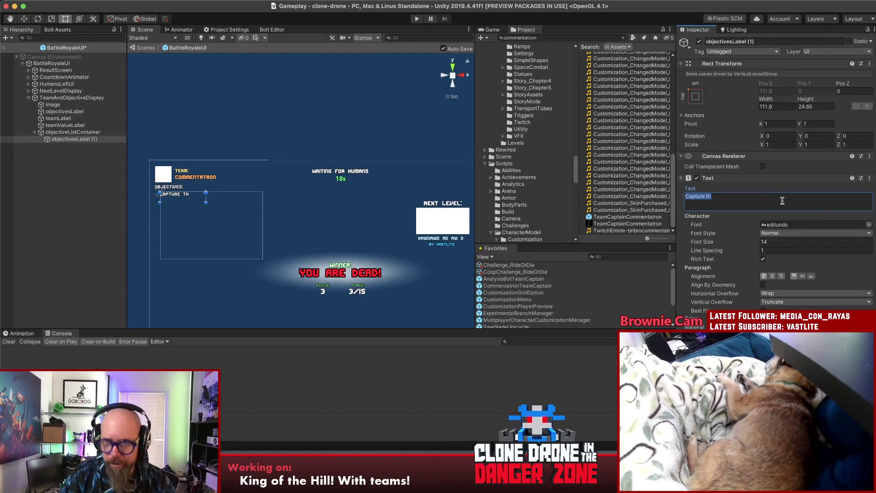
{"action": "type", "text": "Hold the "}
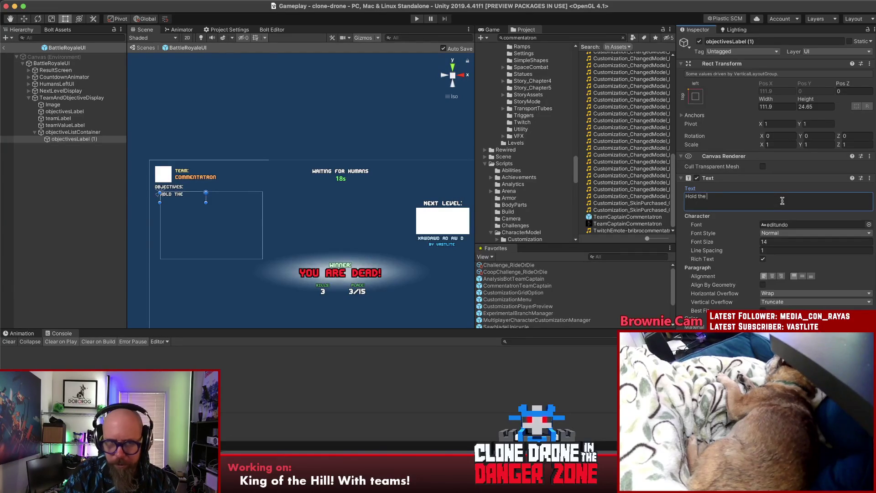
{"action": "type", "text": "capture area for 120 seconds!"}
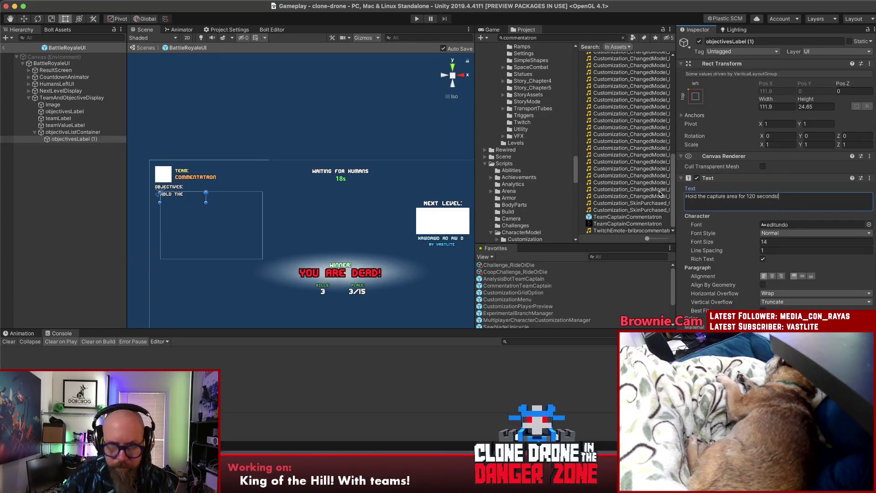
{"action": "left_click", "coordinate": [59, 151]}
{"action": "left_click", "coordinate": [60, 138]}
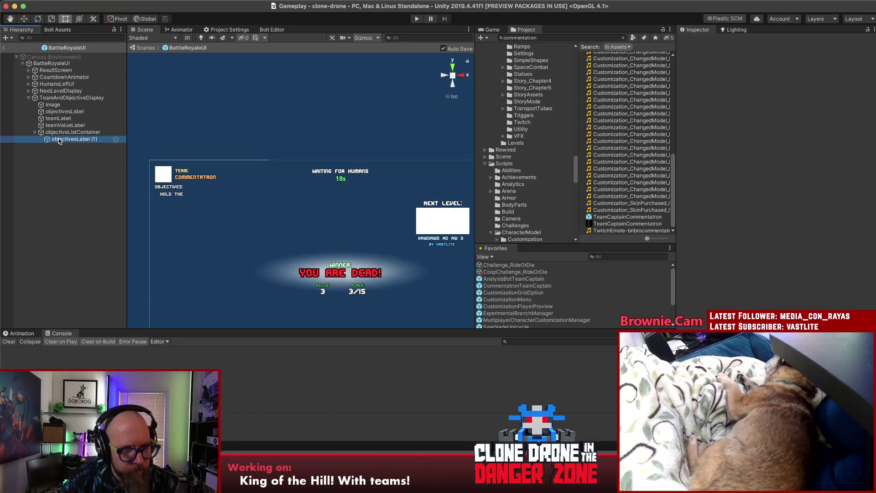
{"action": "mouse_move", "coordinate": [207, 196]}
{"action": "left_mouse_down"}
{"action": "mouse_move", "coordinate": [264, 200]}
{"action": "mouse_move", "coordinate": [234, 204]}
{"action": "left_mouse_up"}
{"action": "left_click", "coordinate": [718, 198]}
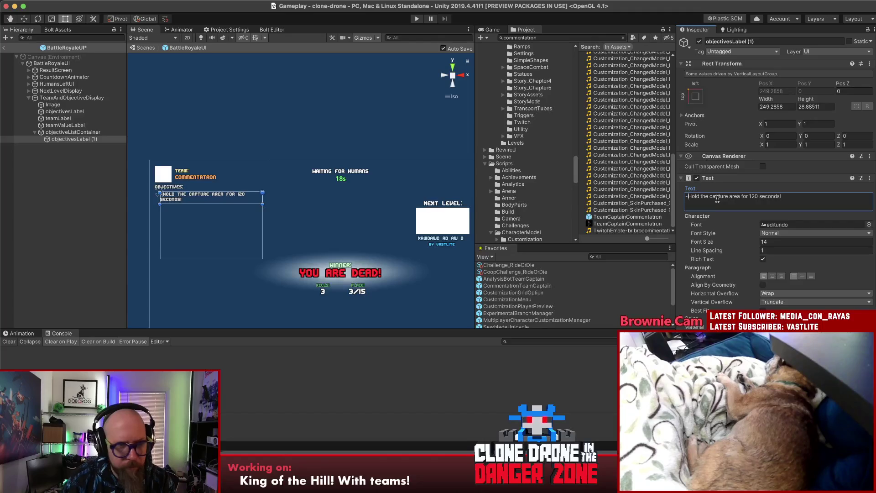
{"action": "left_click", "coordinate": [148, 224]}
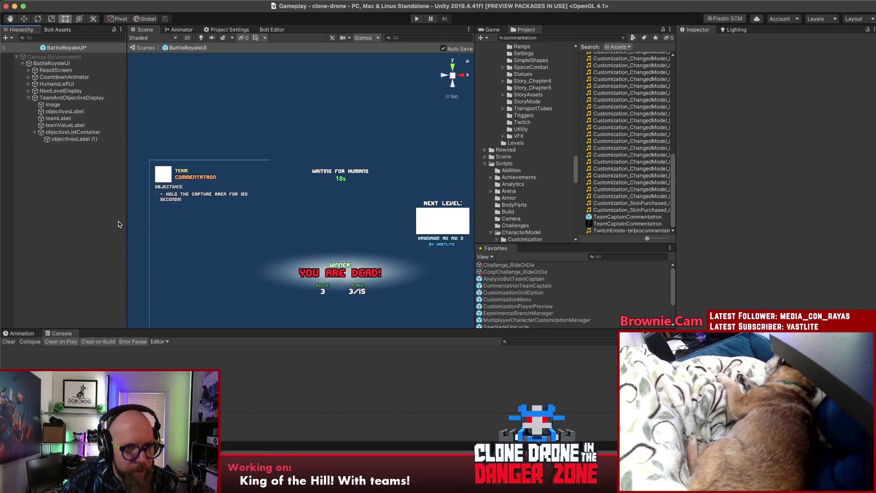
{"action": "left_click", "coordinate": [70, 139]}
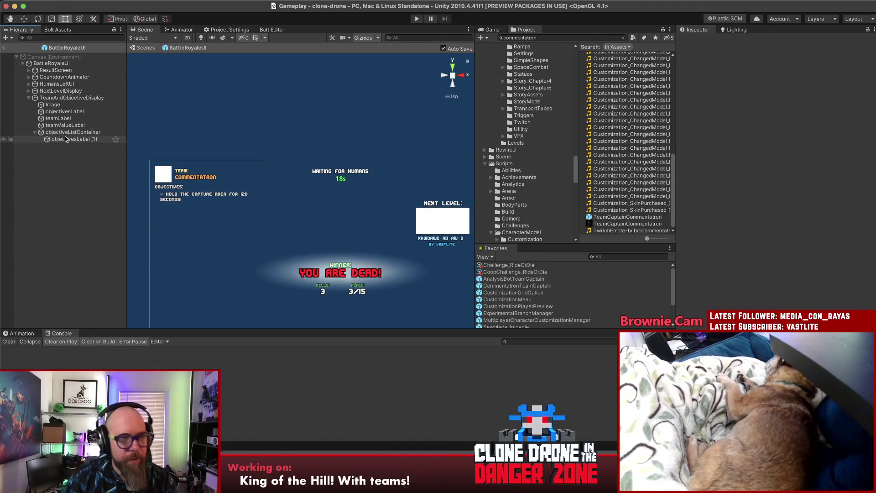
Duplicate the entry into three, widen the container, and enable Child Force Expand Width
{"action": "key", "text": "super+d"}
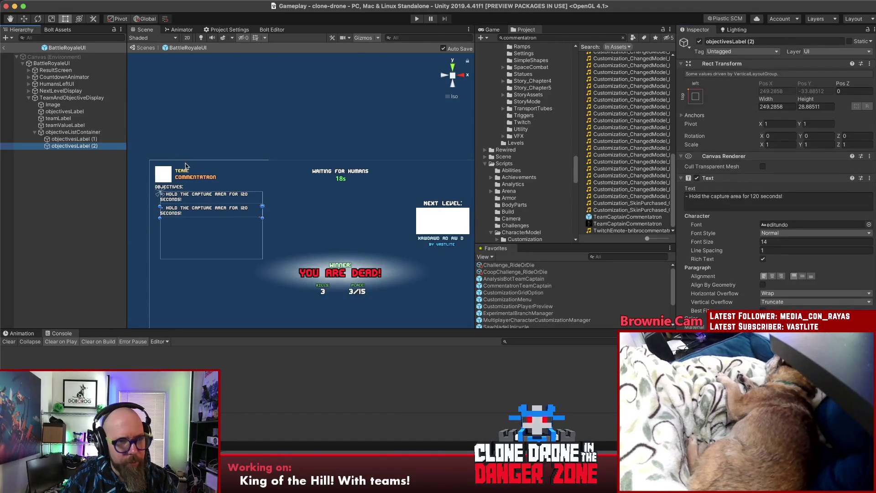
{"action": "key", "text": "super+d"}
{"action": "left_click", "coordinate": [92, 191]}
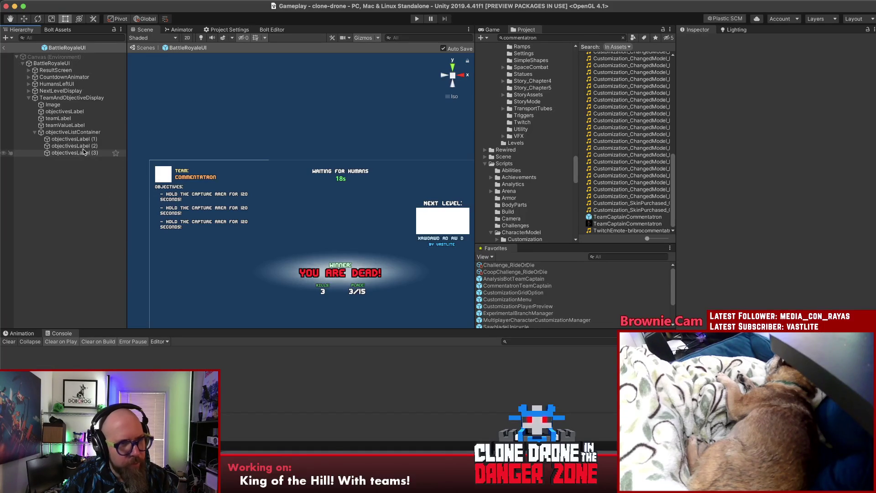
{"action": "left_click", "coordinate": [91, 132]}
{"action": "left_click_drag", "start_coordinate": [262, 224], "coordinate": [293, 224]}
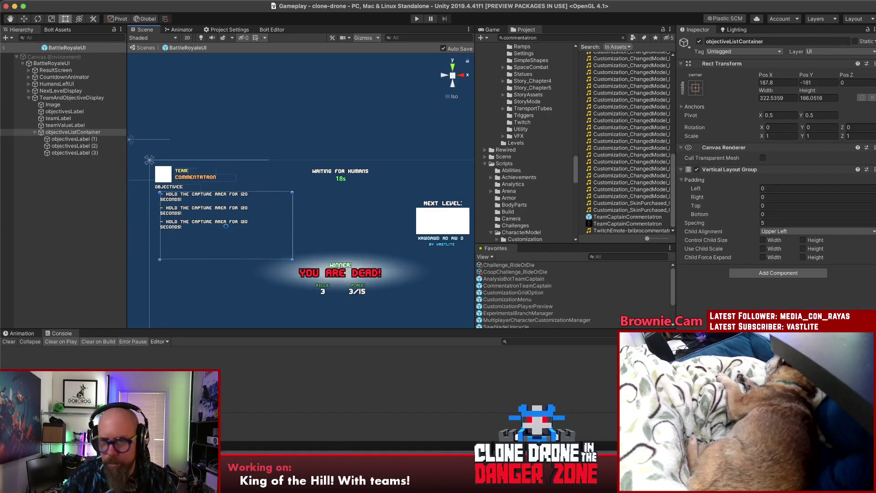
{"action": "left_click", "coordinate": [763, 257]}
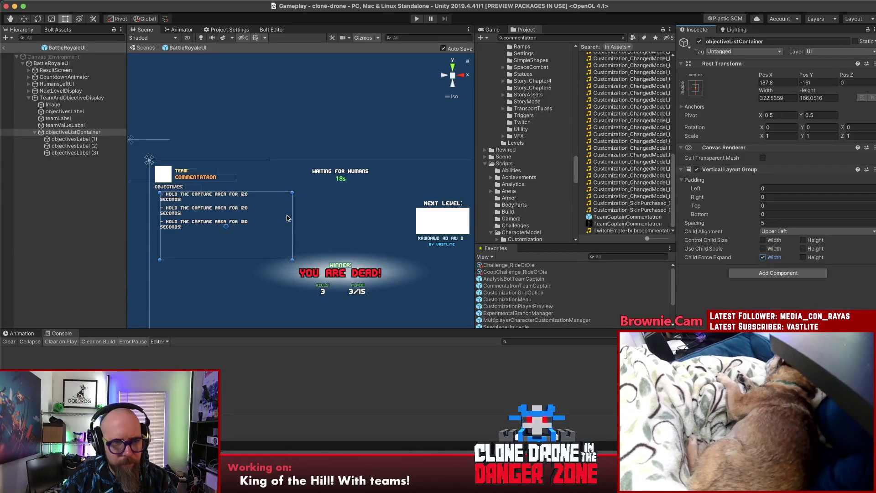
Turn off Child Force Expand Width and enable Control Child Size width and height on the list
{"action": "mouse_move", "coordinate": [292, 215]}
{"action": "left_mouse_down"}
{"action": "mouse_move", "coordinate": [305, 216]}
{"action": "mouse_move", "coordinate": [291, 217]}
{"action": "left_mouse_up"}
{"action": "left_click", "coordinate": [763, 257]}
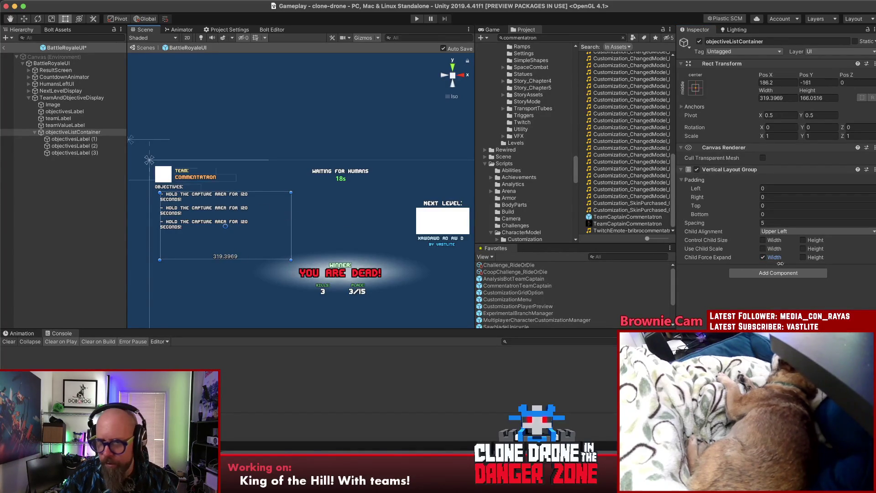
{"action": "left_click", "coordinate": [763, 240]}
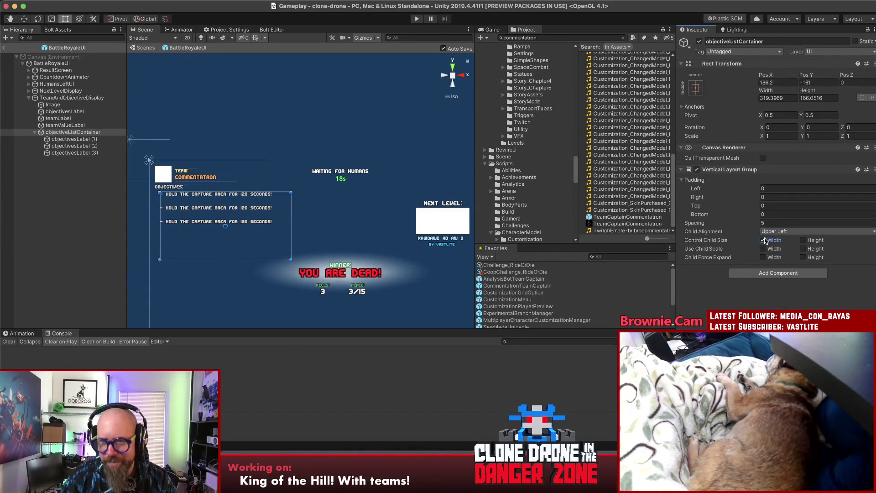
{"action": "left_click", "coordinate": [73, 139]}
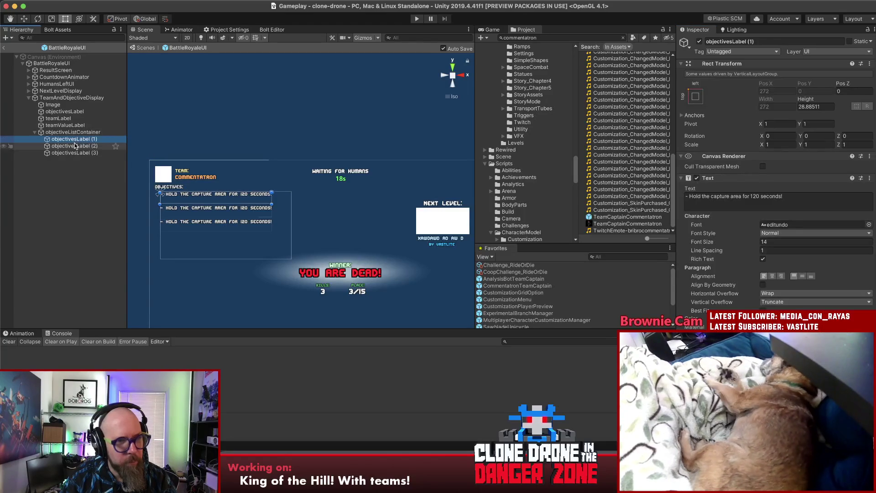
{"action": "left_click", "coordinate": [75, 146]}
{"action": "left_click", "coordinate": [73, 155]}
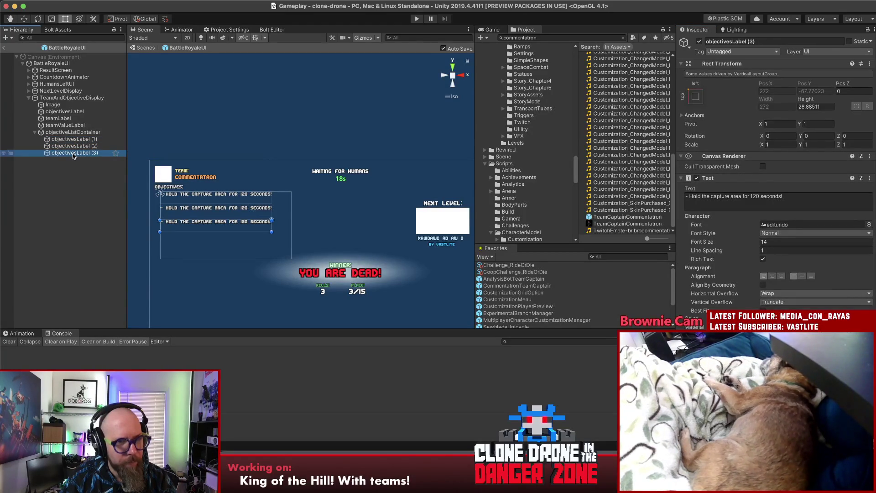
{"action": "left_click", "coordinate": [71, 132]}
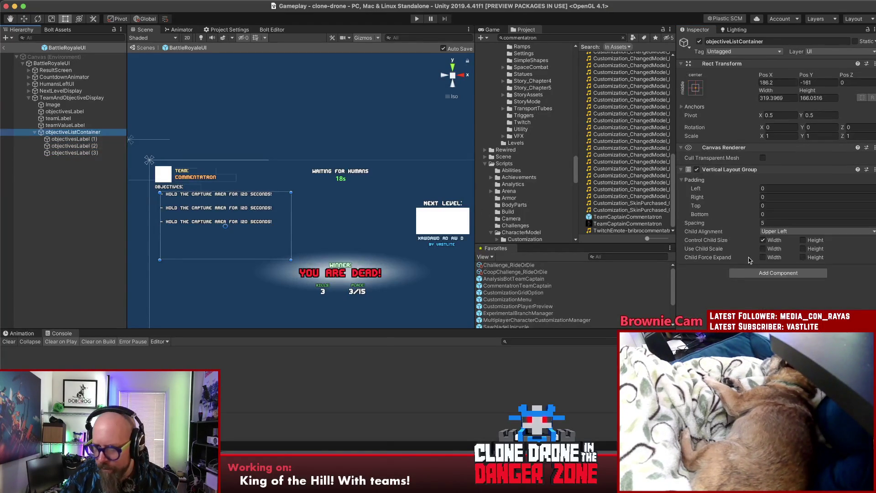
{"action": "left_click", "coordinate": [802, 240]}
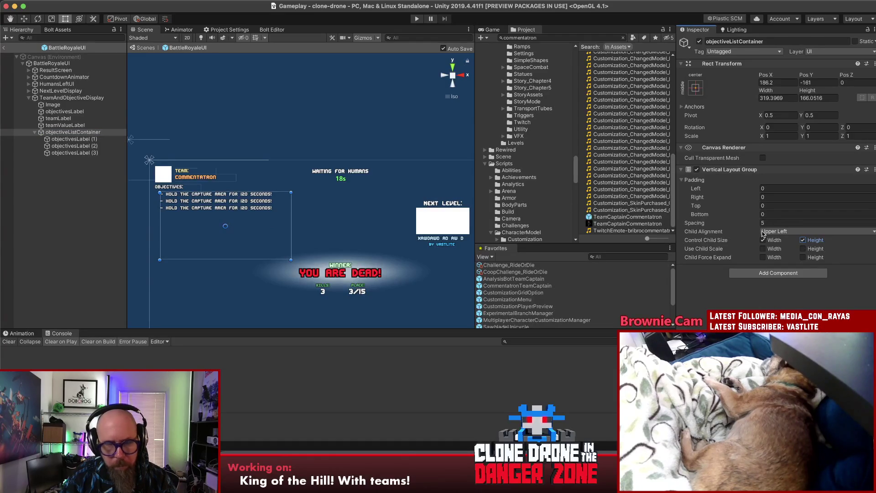
{"action": "left_click", "coordinate": [73, 139]}
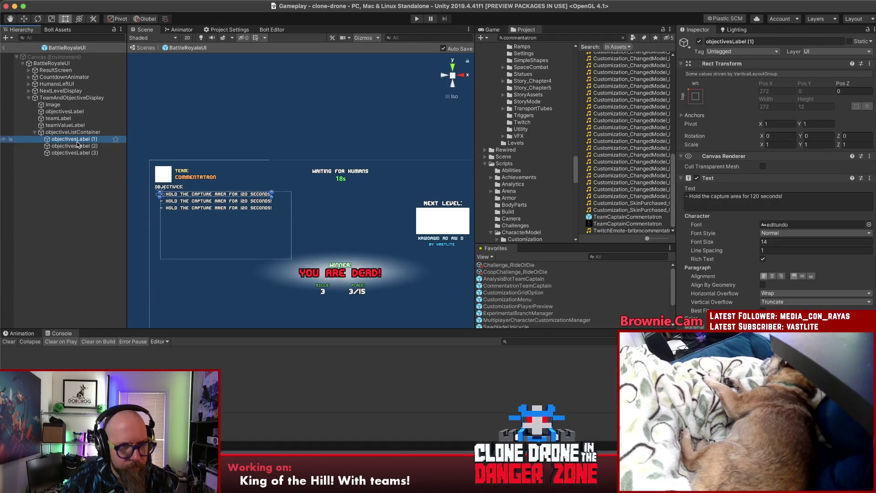
Append test gibberish to objectivesLabel (1) to check wrapping, then delete it again
{"action": "left_click", "coordinate": [802, 197]}
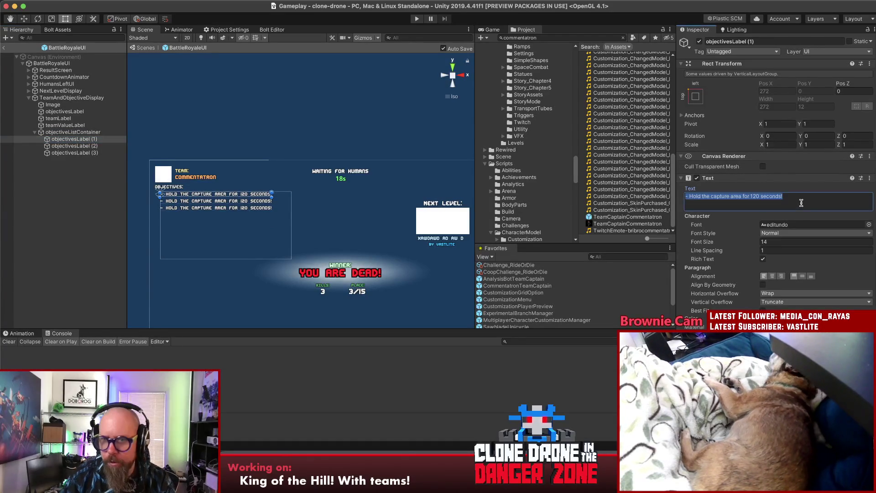
{"action": "type", "text": " dadhawhd"}
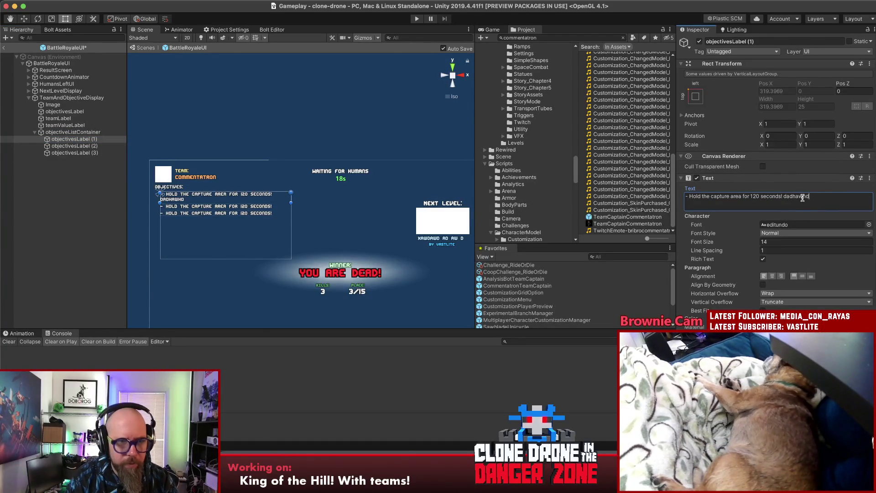
{"action": "type", "text": "akdhawkjdh fadwadaw"}
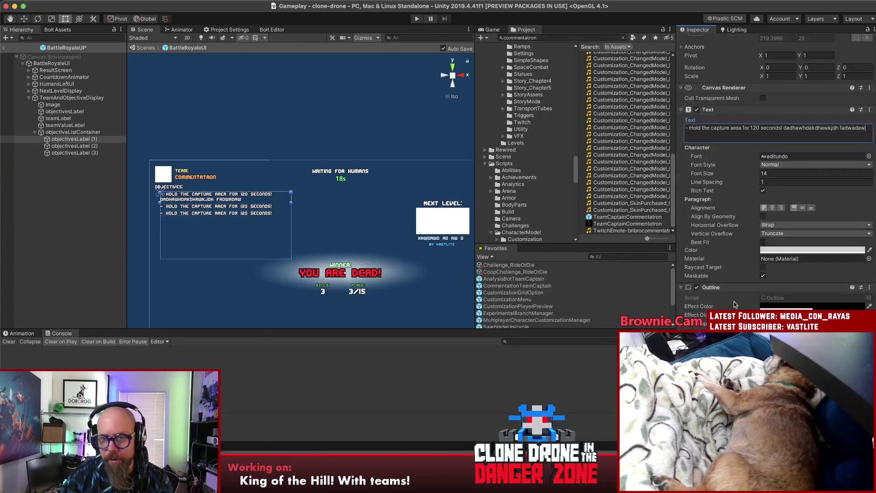
{"action": "left_click", "coordinate": [242, 212]}
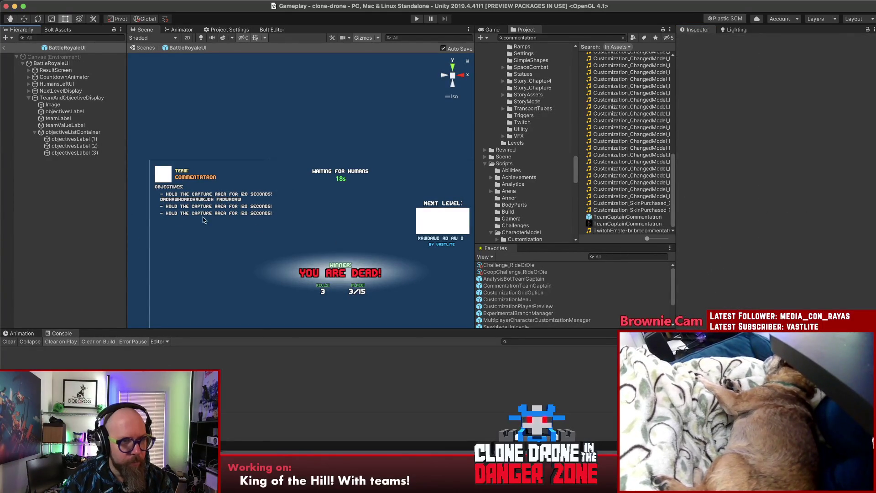
{"action": "left_click", "coordinate": [64, 140]}
{"action": "key", "text": "Down"}
{"action": "key", "text": "Down"}
{"action": "key", "text": "Up"}
{"action": "key", "text": "Up"}
{"action": "key", "text": "Up"}
{"action": "left_click", "coordinate": [62, 141]}
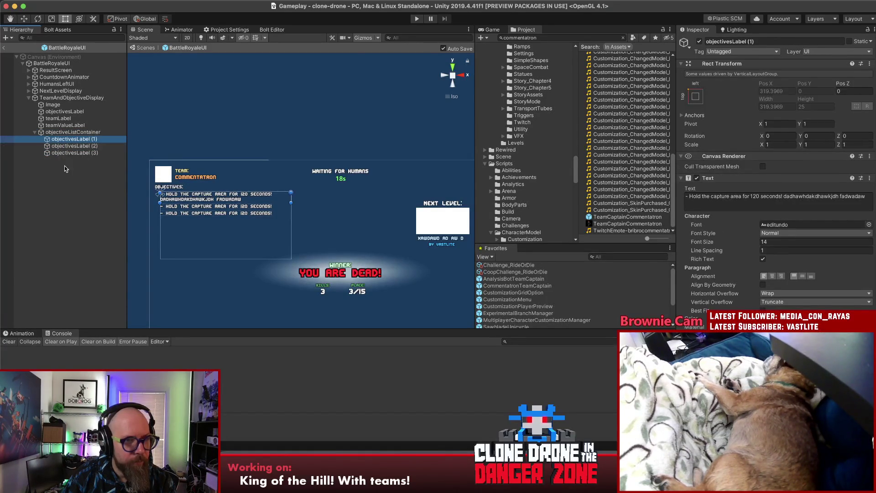
{"action": "left_click", "coordinate": [64, 166]}
{"action": "left_click", "coordinate": [68, 143]}
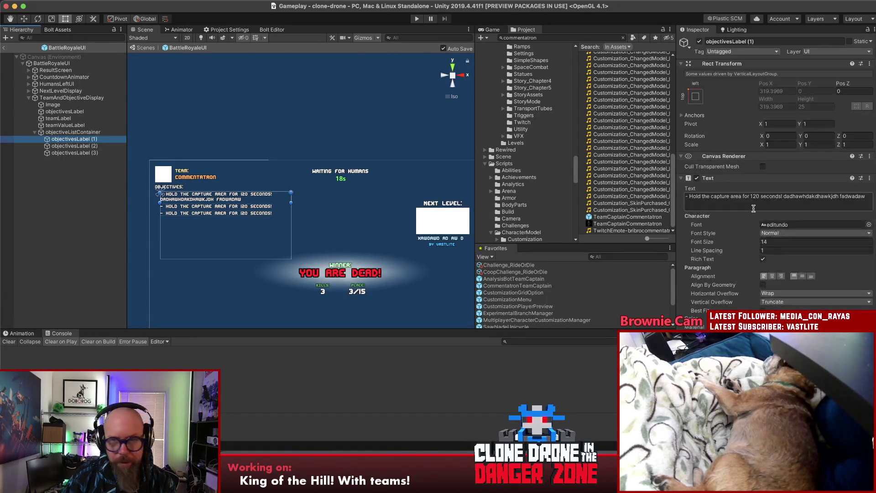
{"action": "left_click_drag", "start_coordinate": [866, 196], "coordinate": [781, 196]}
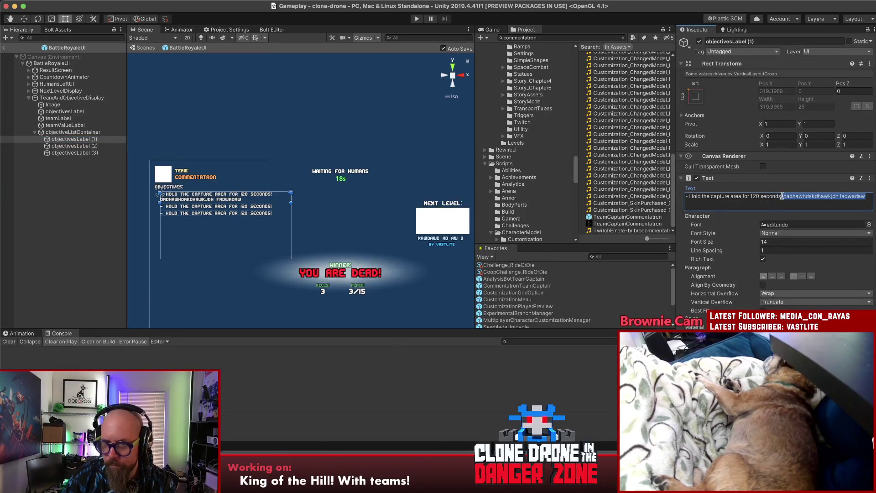
{"action": "key", "text": "BackSpace"}
Select objectivesLabel (2) and (3) and delete them
{"action": "left_click", "coordinate": [67, 195]}
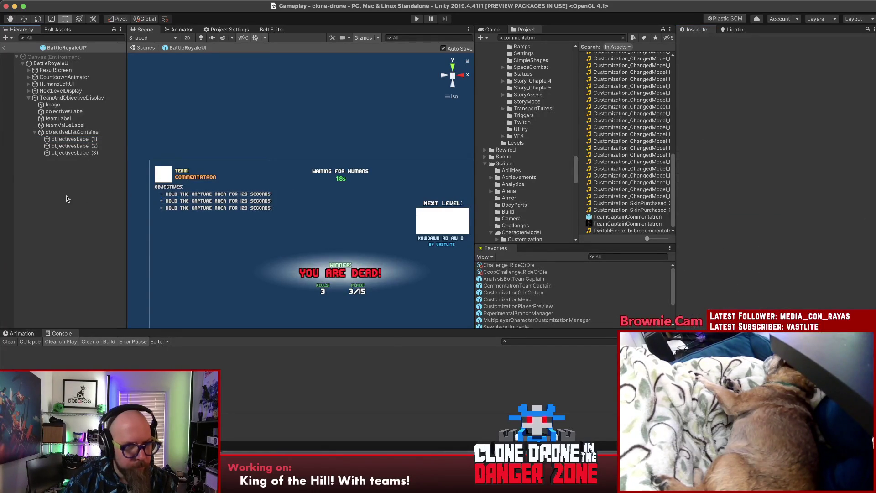
{"action": "left_click", "coordinate": [69, 146]}
{"action": "left_click", "coordinate": [51, 153], "text": "shift"}
{"action": "key", "text": "alt+shift+a"}
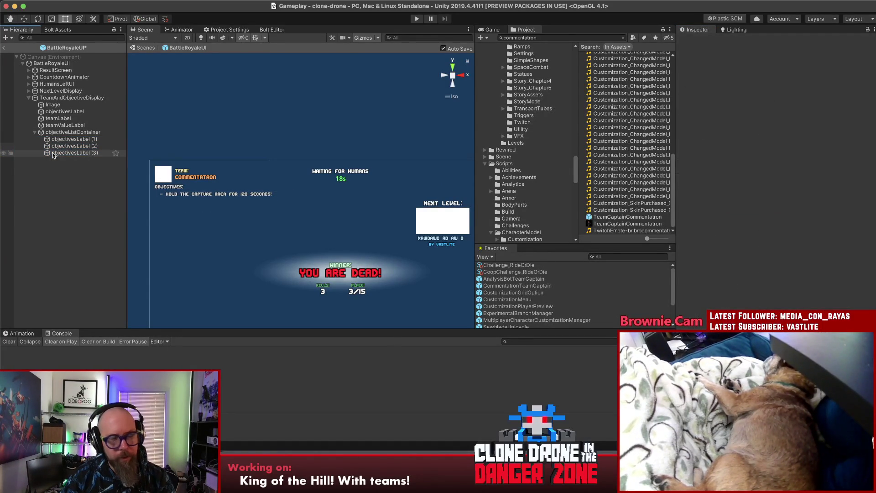
Remove the extra entries and move objectivesLabel to just after teamValueLabel
{"action": "key", "text": "Delete"}
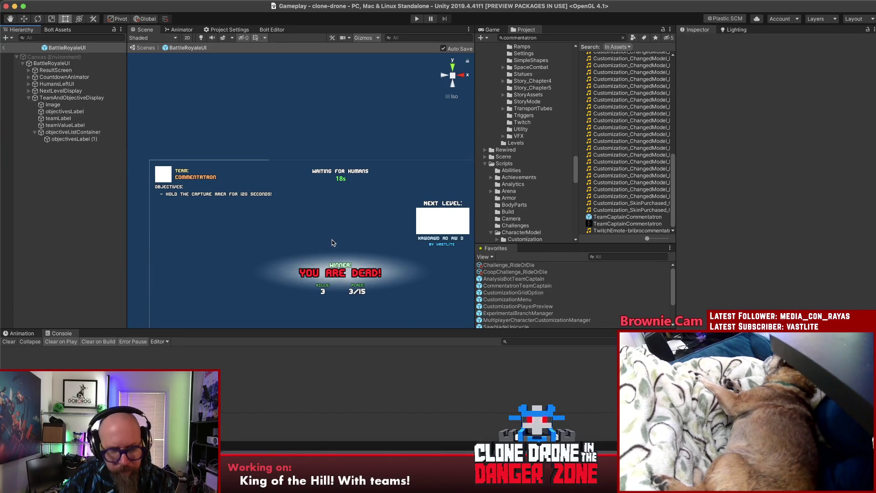
{"action": "scroll", "coordinate": [332, 240], "scroll_direction": "down", "scroll_amount": 3}
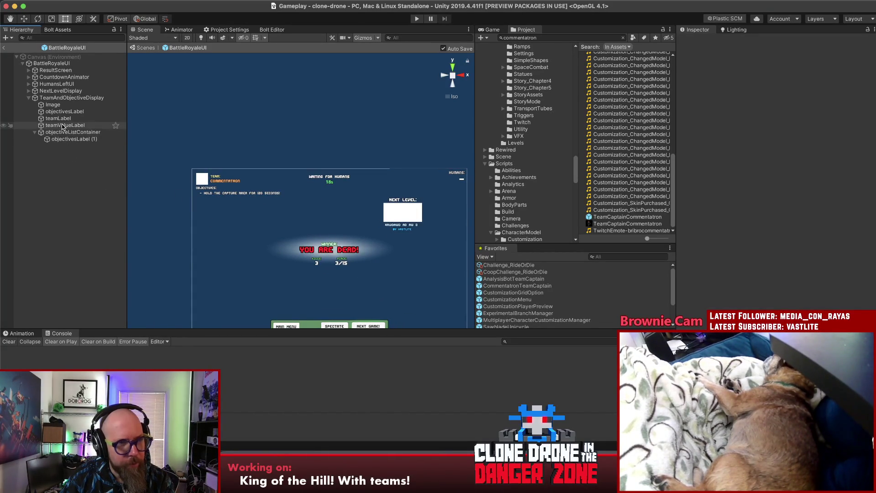
{"action": "left_click_drag", "start_coordinate": [64, 111], "coordinate": [67, 131]}
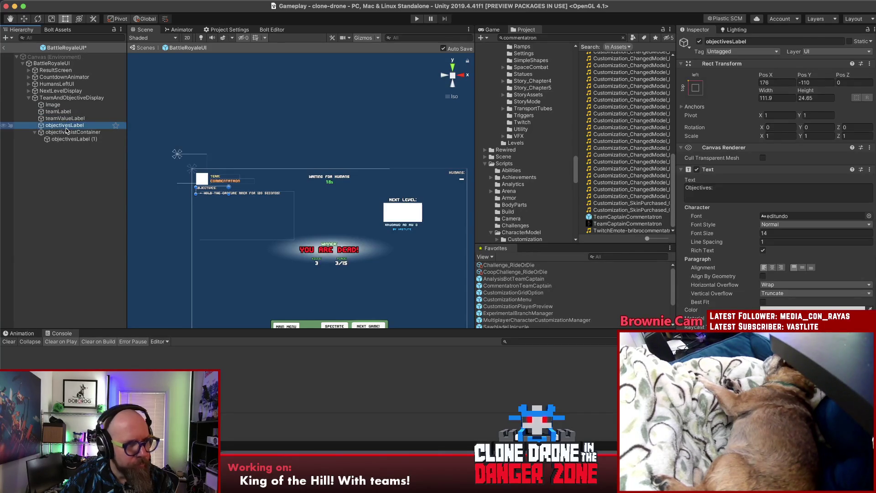
Save the scene; set the Objectives: label to font size 12 and the objective entry to 10
{"action": "key", "text": "super+s"}
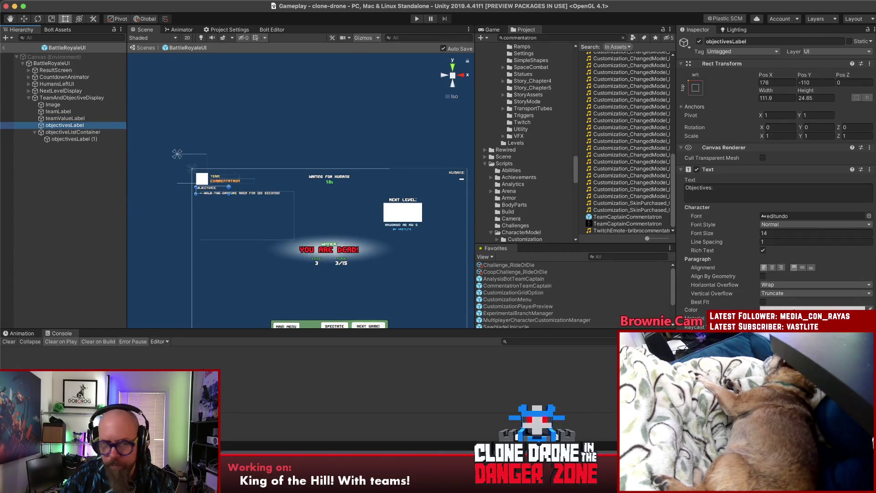
{"action": "left_click", "coordinate": [783, 233]}
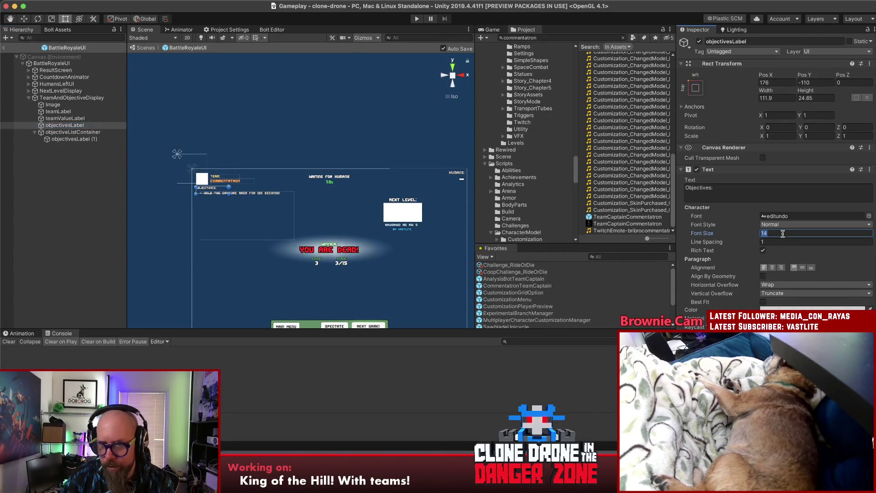
{"action": "type", "text": "12"}
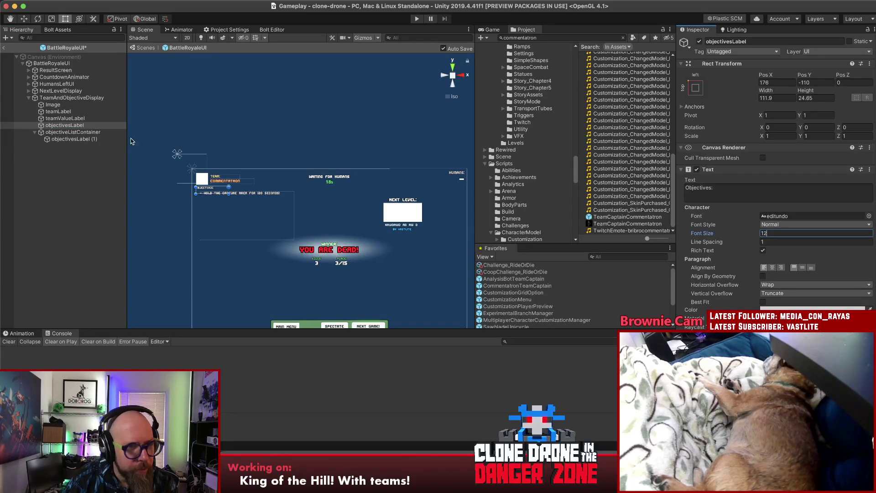
{"action": "left_click", "coordinate": [73, 139]}
{"action": "left_click", "coordinate": [783, 242]}
{"action": "type", "text": "1"}
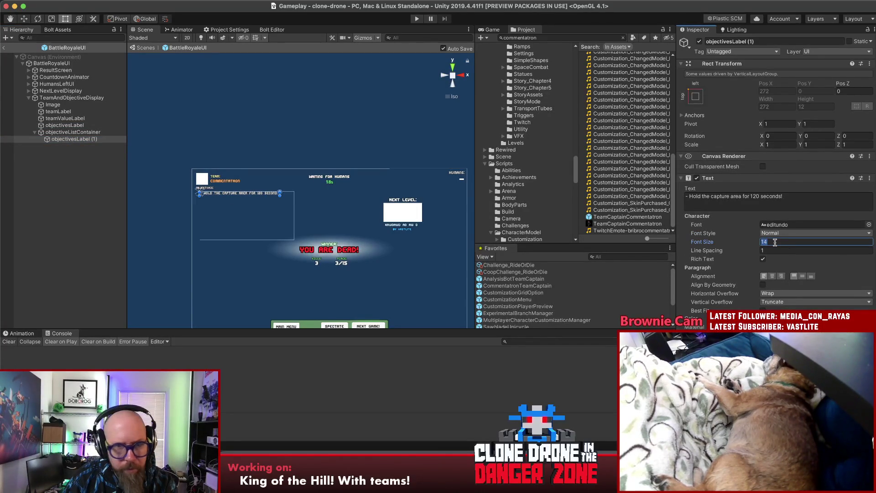
{"action": "type", "text": "0"}
{"action": "left_click", "coordinate": [60, 219]}
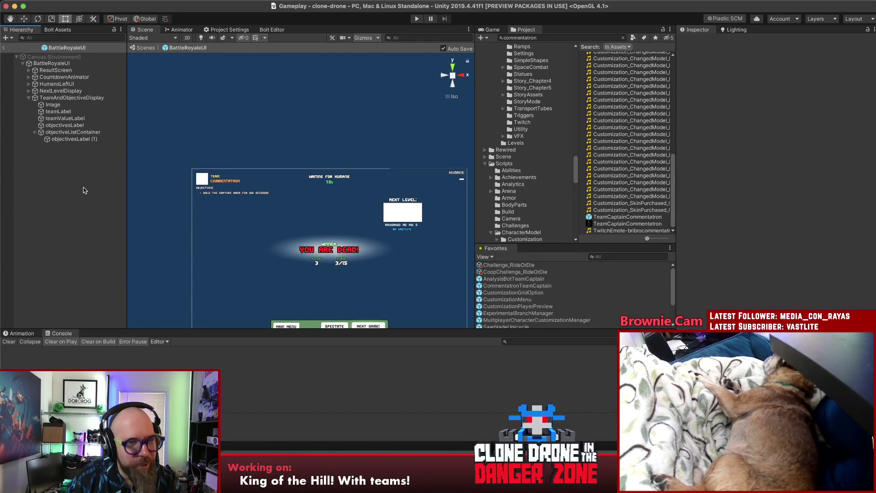
Set the 'Objectives:' label (objectivesLabel) font size to 10
{"action": "left_click", "coordinate": [70, 132]}
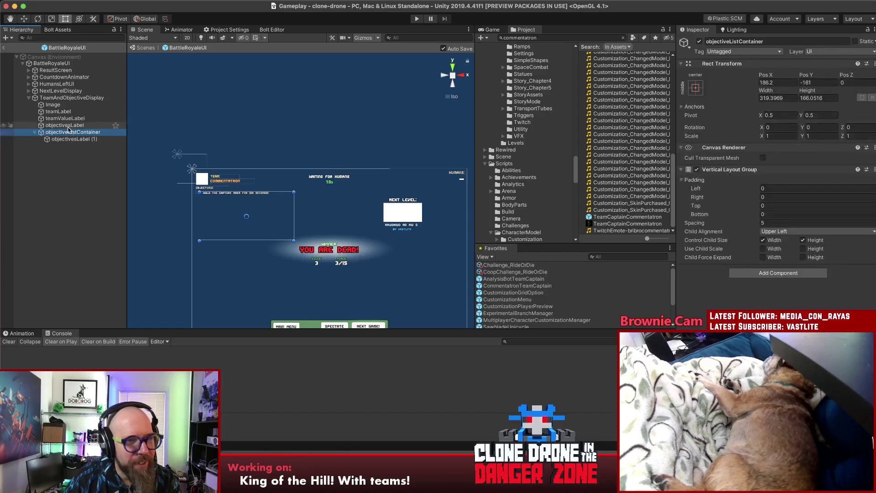
{"action": "key", "text": "Up"}
{"action": "left_click", "coordinate": [764, 233]}
{"action": "type", "text": "10"}
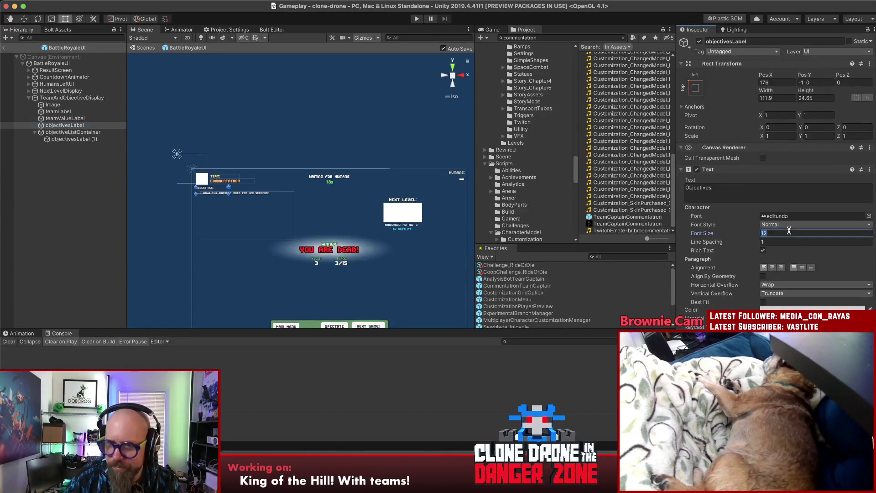
{"action": "key", "text": "Return"}
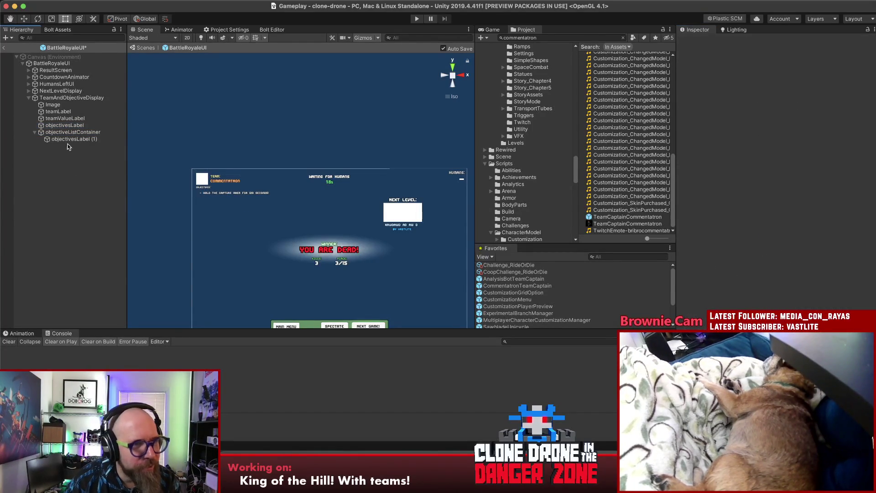
Frame objectiveListContainer, move it up slightly with the Move Tool, and save the scene
{"action": "left_click", "coordinate": [74, 134]}
{"action": "key", "text": "f"}
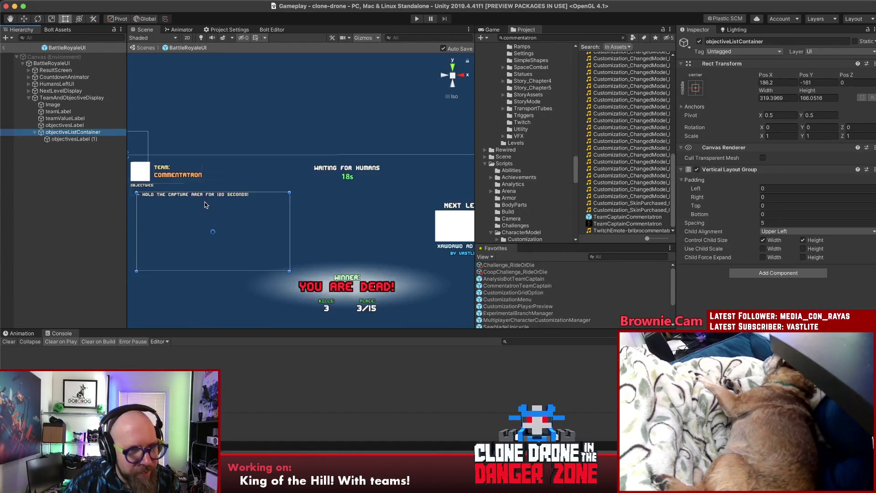
{"action": "left_click", "coordinate": [24, 19]}
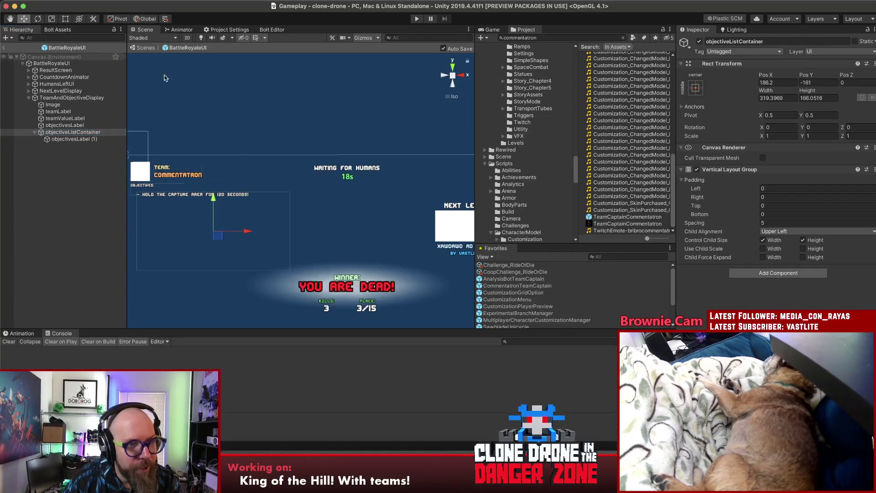
{"action": "left_click_drag", "start_coordinate": [213, 199], "coordinate": [213, 196]}
{"action": "key", "text": "ctrl+s"}
Duplicate the objectivesLabel (1) entry and select the new copy, objectivesLabel (2), in the hierarchy
{"action": "left_click", "coordinate": [82, 140]}
{"action": "key", "text": "ctrl+d"}
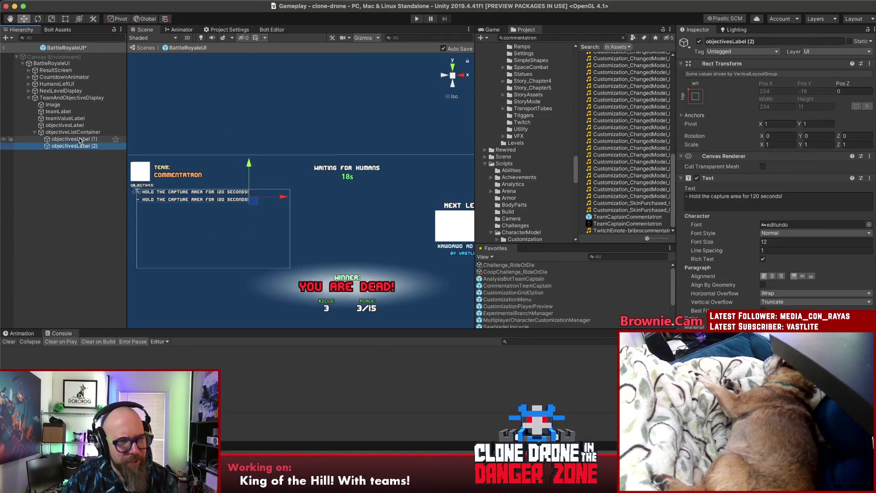
{"action": "left_click", "coordinate": [91, 196]}
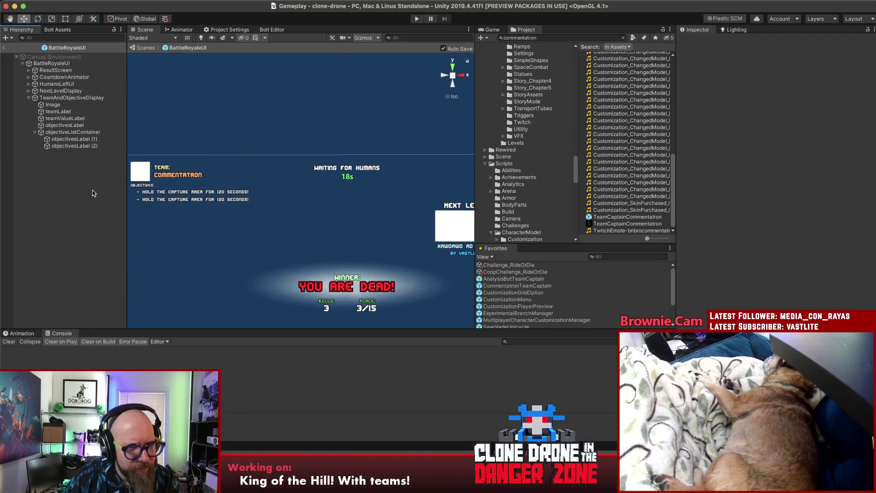
{"action": "left_click", "coordinate": [68, 140]}
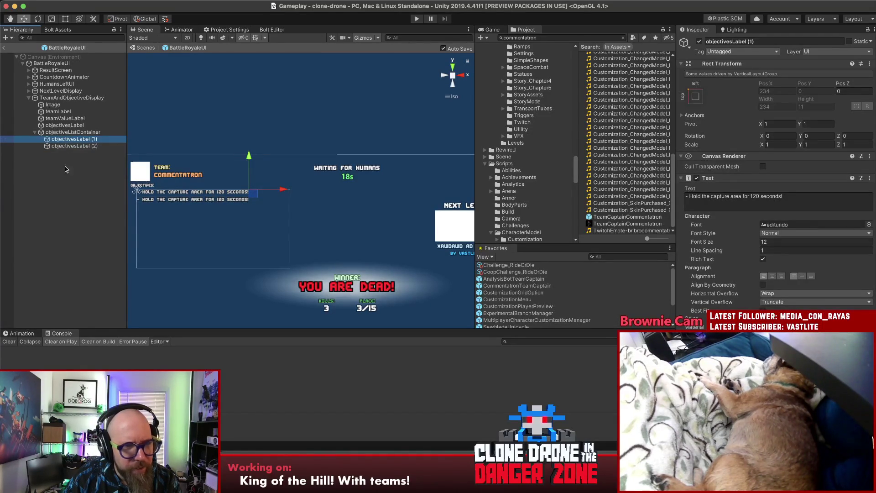
{"action": "left_click", "coordinate": [73, 203]}
{"action": "scroll", "coordinate": [298, 186], "scroll_direction": "down", "scroll_amount": 3}
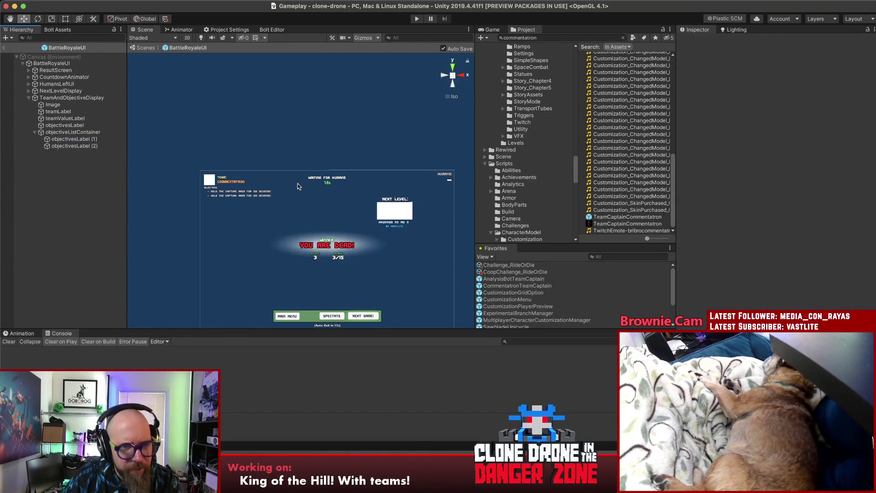
{"action": "left_click", "coordinate": [70, 146]}
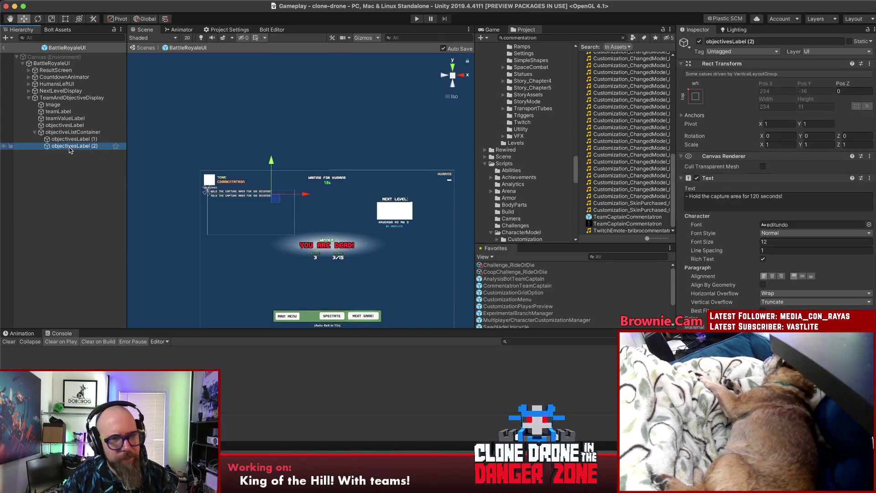
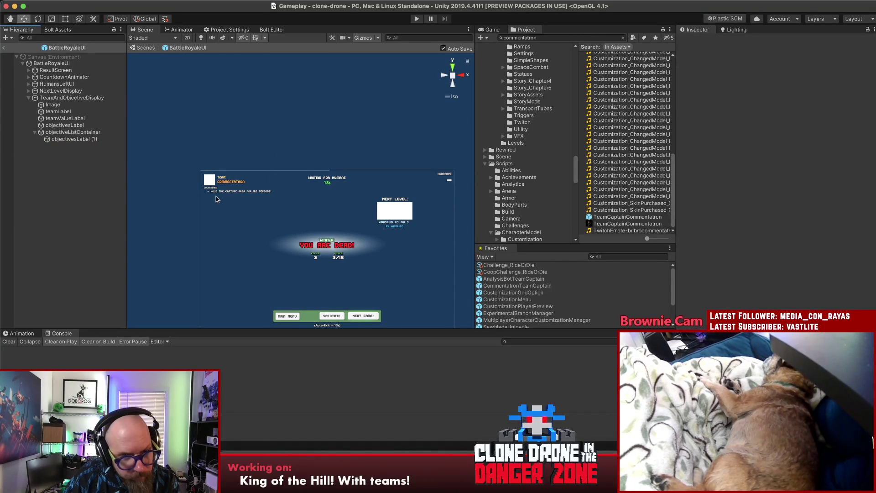
Rename the duplicated objectivesLabel (1) label to areaCaptureObjective
{"action": "left_click", "coordinate": [73, 139]}
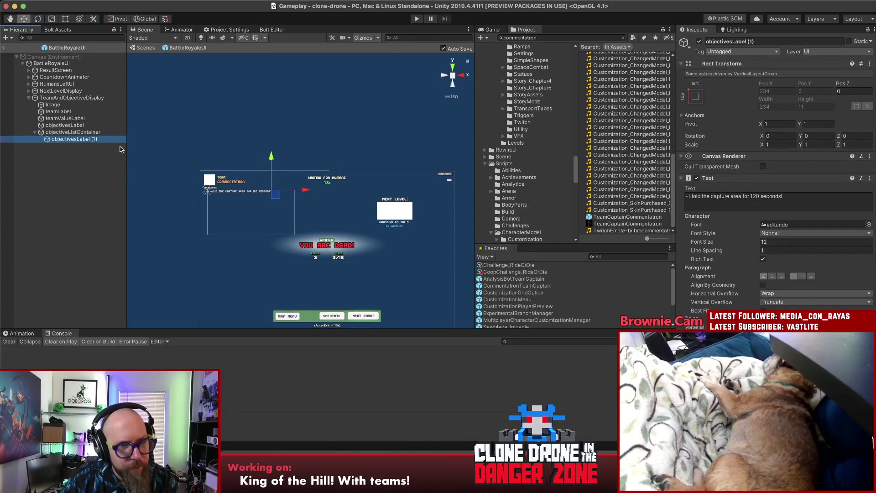
{"action": "left_click", "coordinate": [71, 139]}
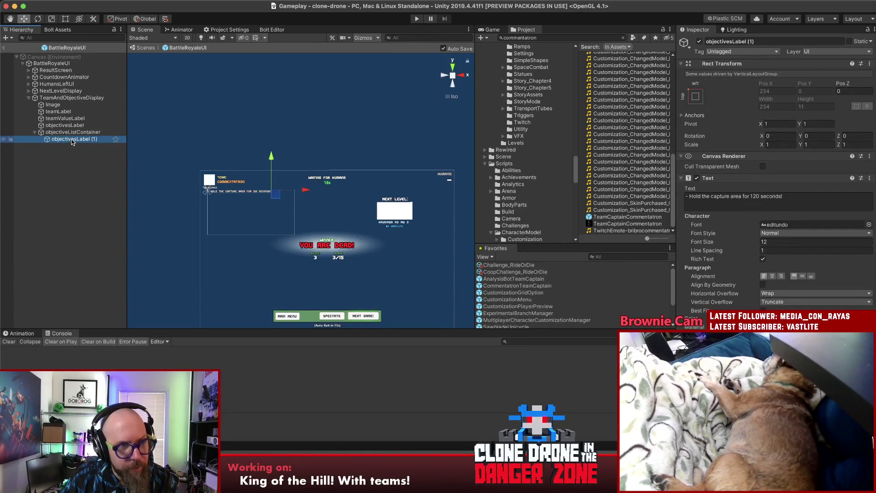
{"action": "type", "text": "ar"}
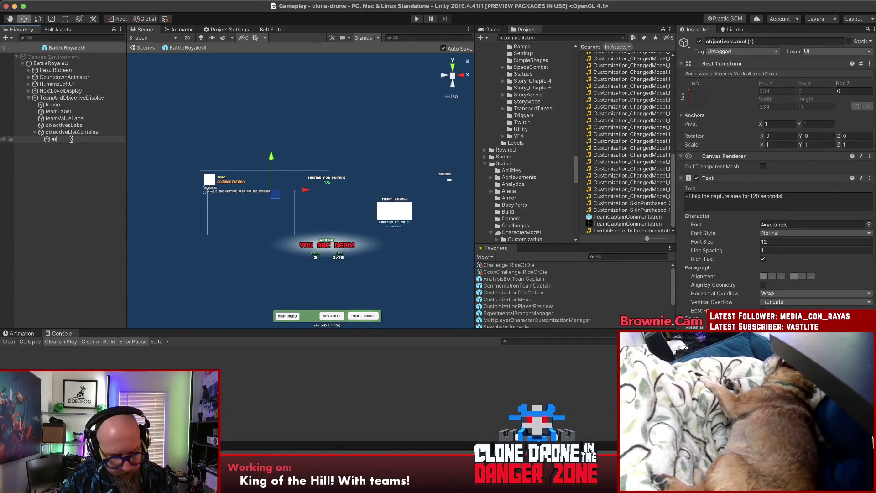
{"action": "type", "text": "eaCaptureObj"}
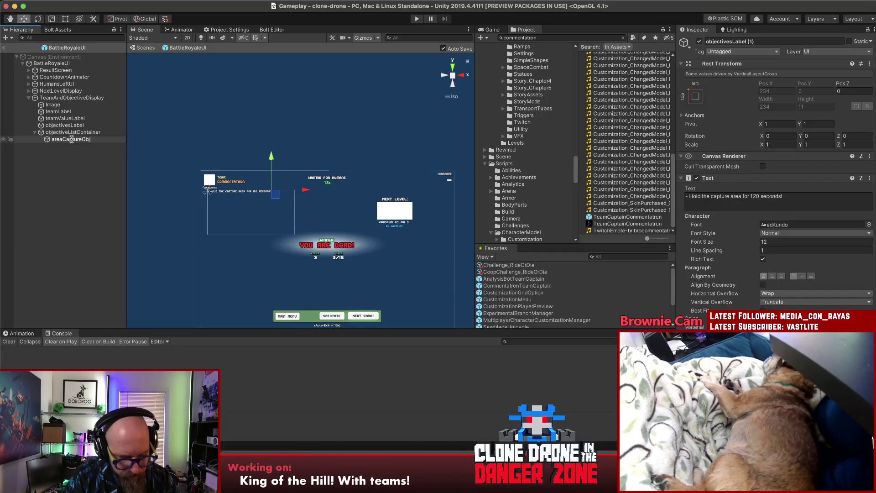
{"action": "type", "text": "jective"}
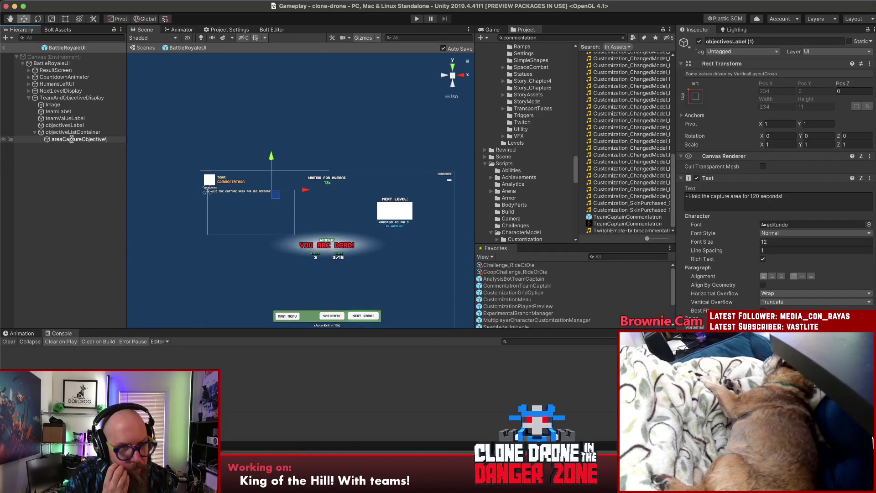
{"action": "key", "text": "Return"}
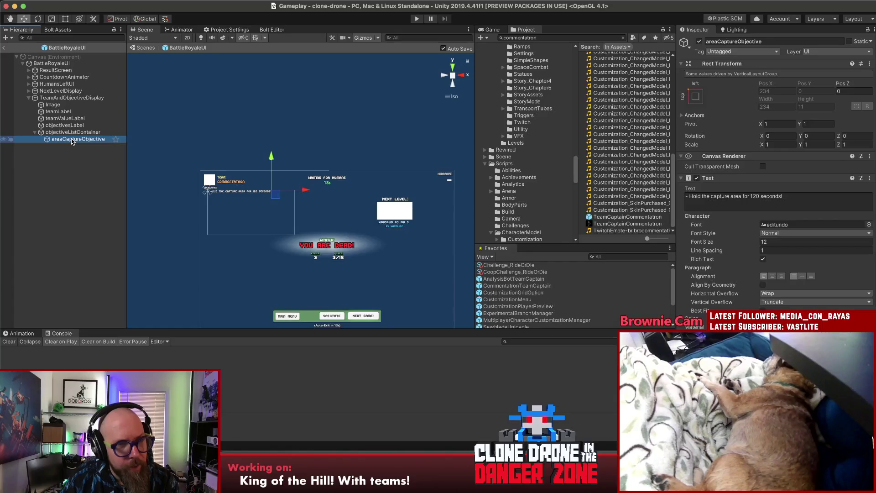
{"action": "scroll", "coordinate": [265, 200], "scroll_direction": "up", "scroll_amount": 5}
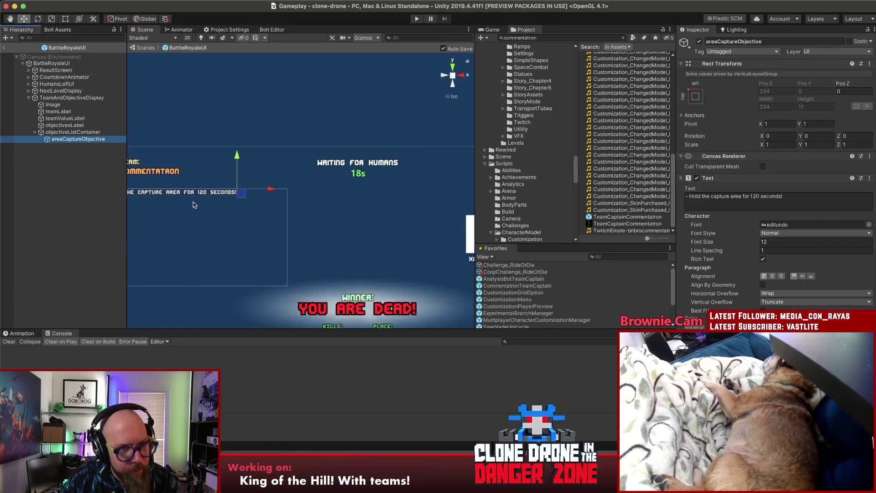
Create an empty GameObject and place it just above areaCaptureObjective in the Hierarchy
{"action": "right_click", "coordinate": [64, 139]}
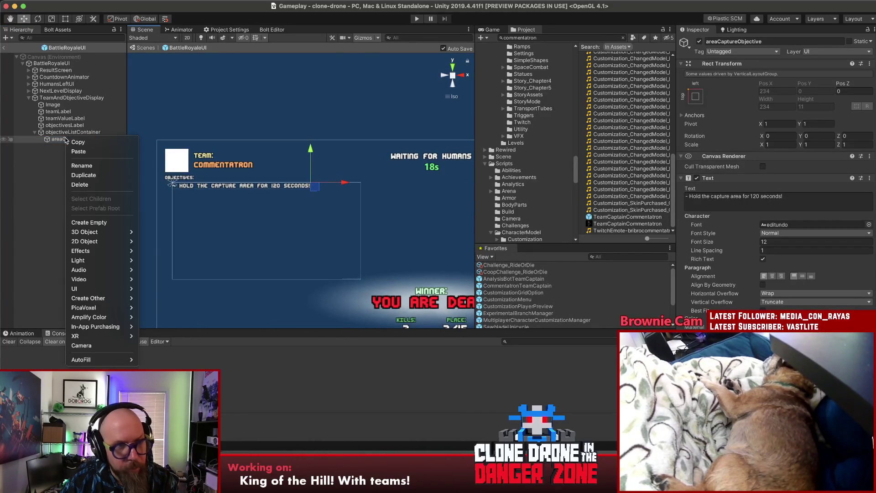
{"action": "key", "text": "Escape"}
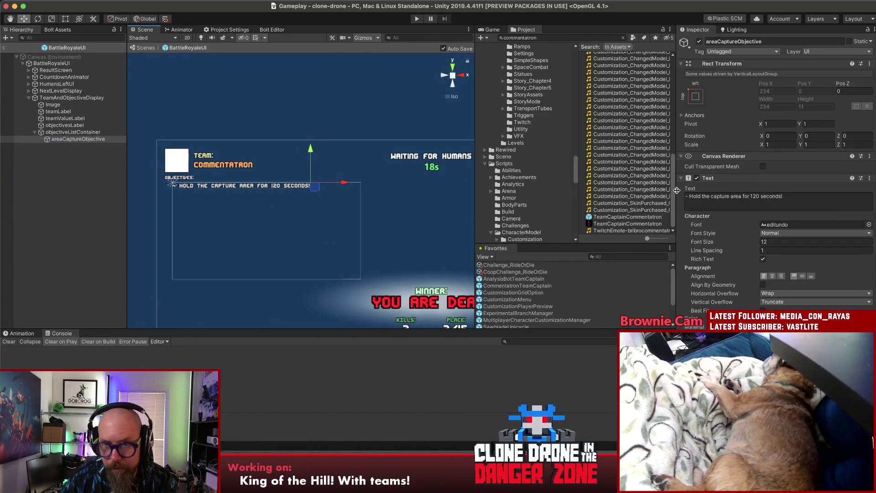
{"action": "right_click", "coordinate": [83, 140]}
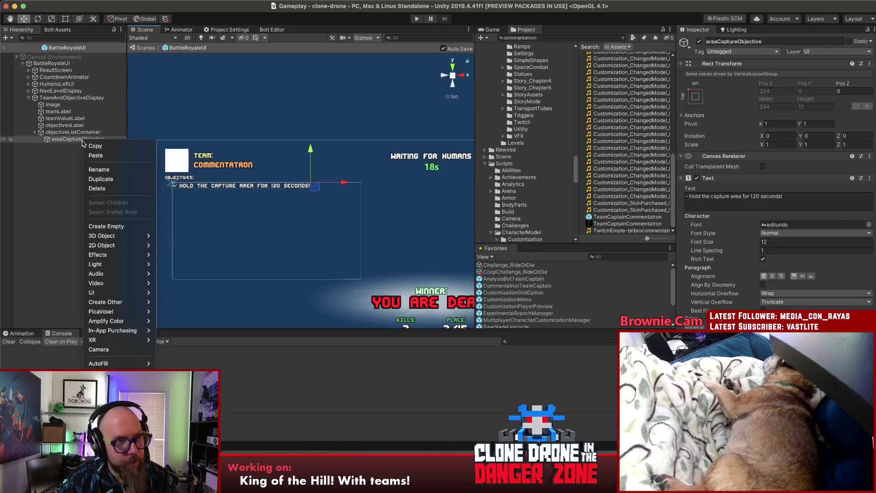
{"action": "left_click", "coordinate": [137, 226]}
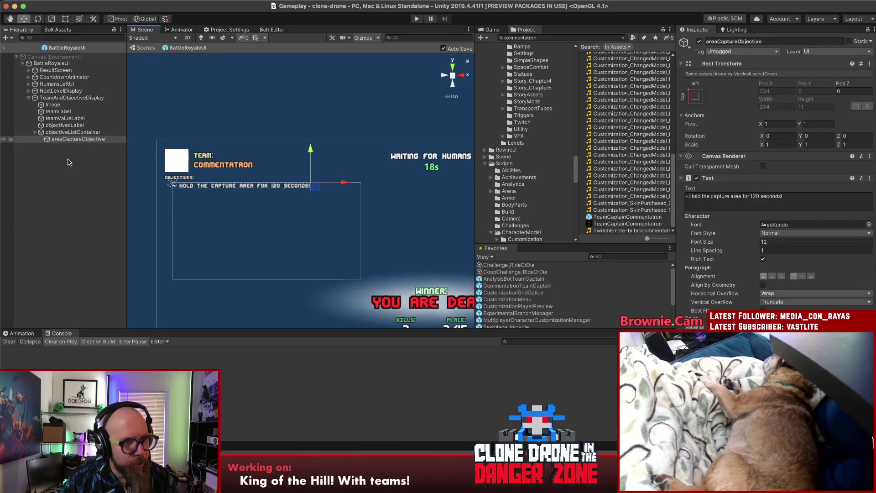
{"action": "left_click_drag", "start_coordinate": [59, 142], "coordinate": [52, 137]}
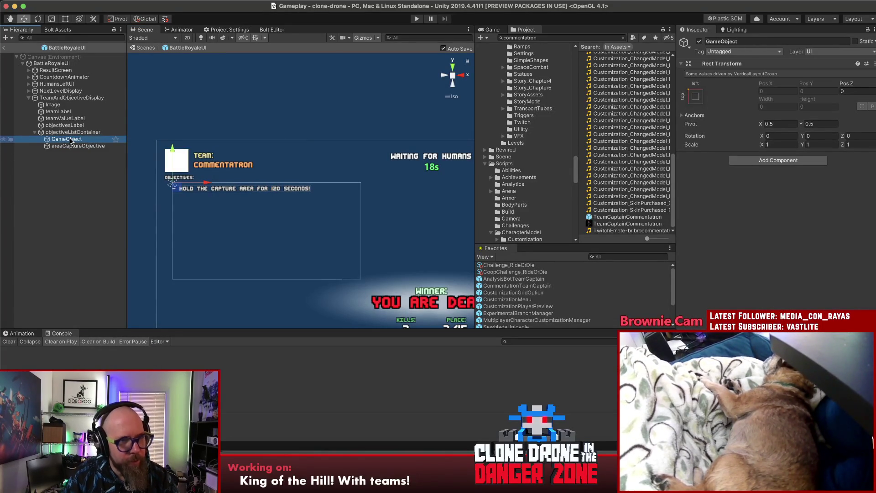
Name the empty object areaCaotureObjective and nest the areaCaptureObjective text inside it
{"action": "key", "text": "Return"}
{"action": "type", "text": "areaCapty"}
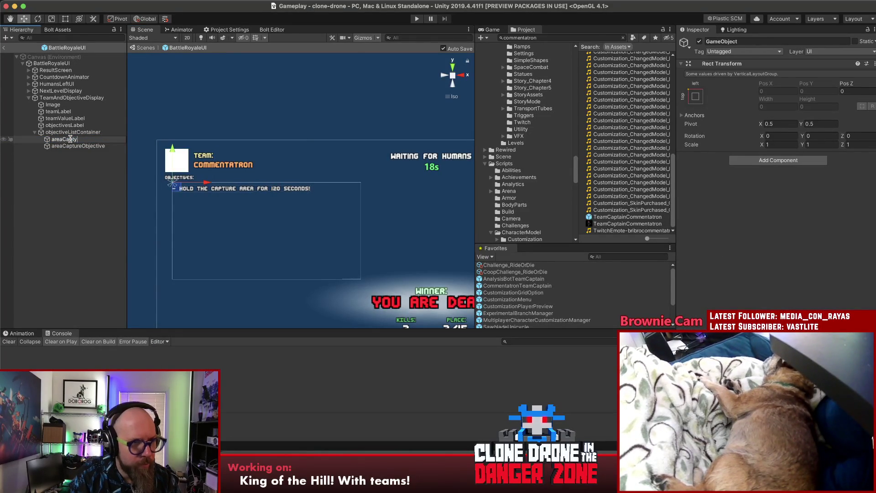
{"action": "key", "text": "BackSpace"}
{"action": "type", "text": "ureObjective"}
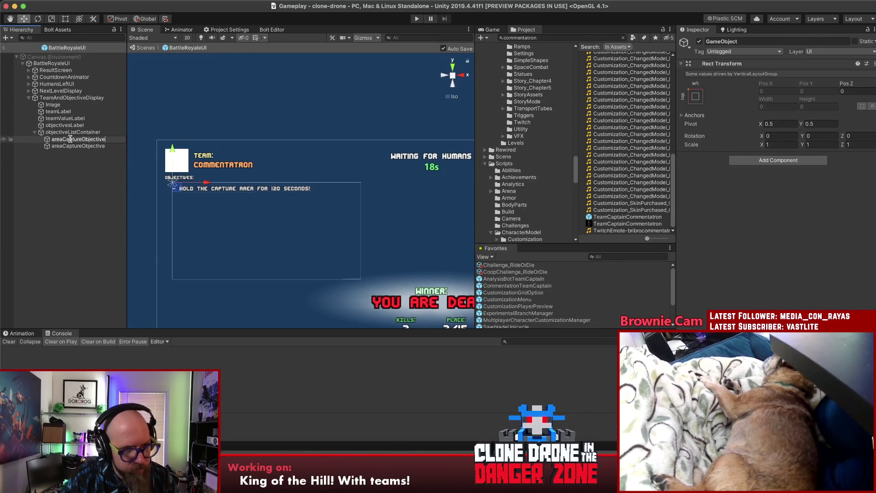
{"action": "key", "text": "Return"}
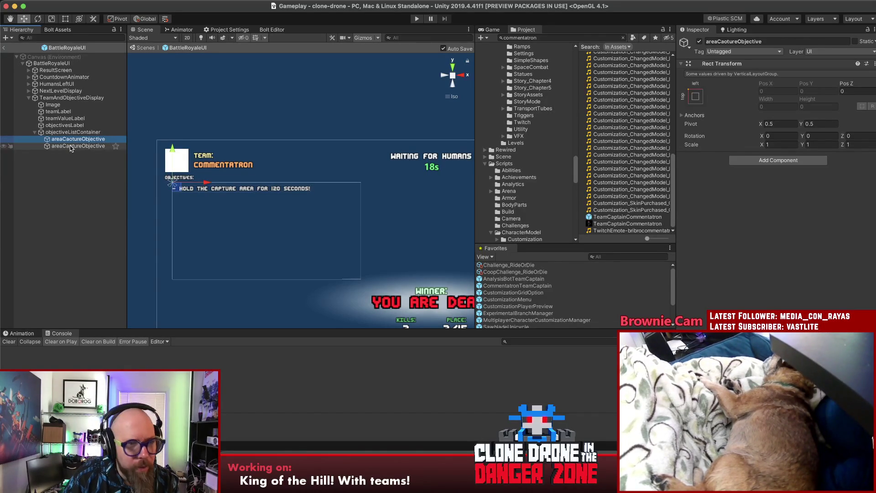
{"action": "left_click_drag", "start_coordinate": [70, 145], "coordinate": [66, 139]}
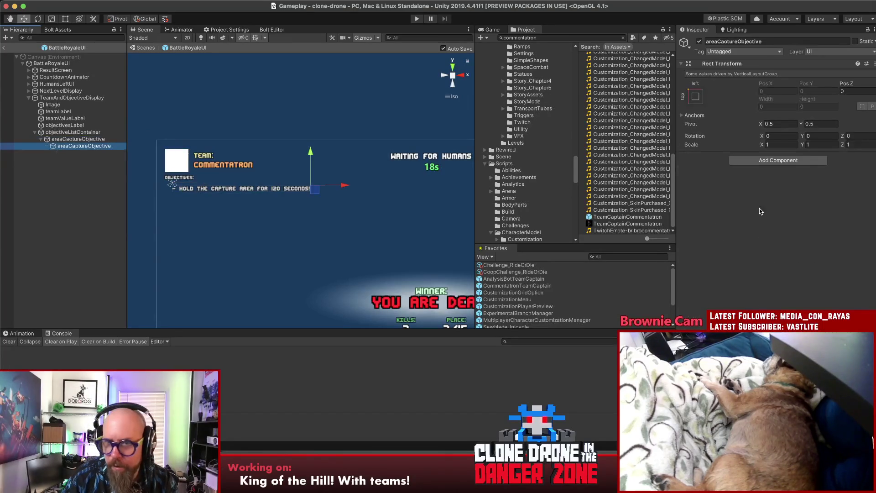
Turn objectiveListContainer's Control Child Size Height on, back off, then reselect the wrapper
{"action": "left_click", "coordinate": [73, 132]}
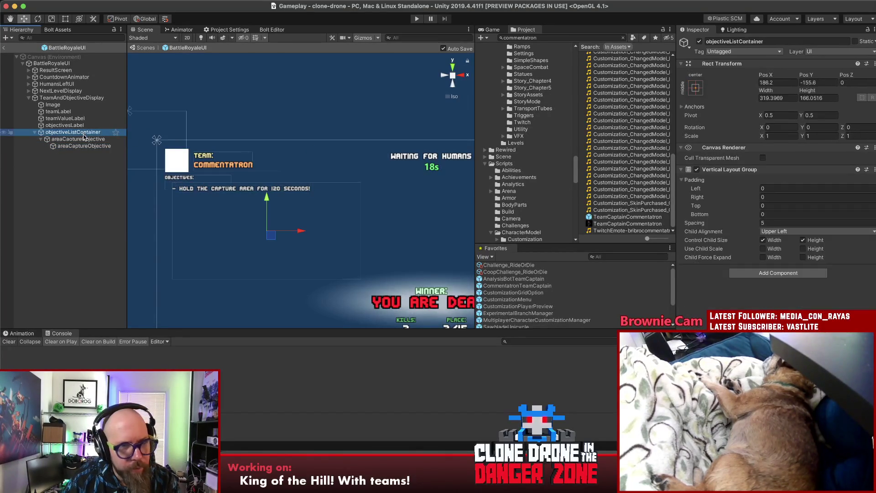
{"action": "left_click", "coordinate": [801, 241]}
{"action": "left_click", "coordinate": [801, 240]}
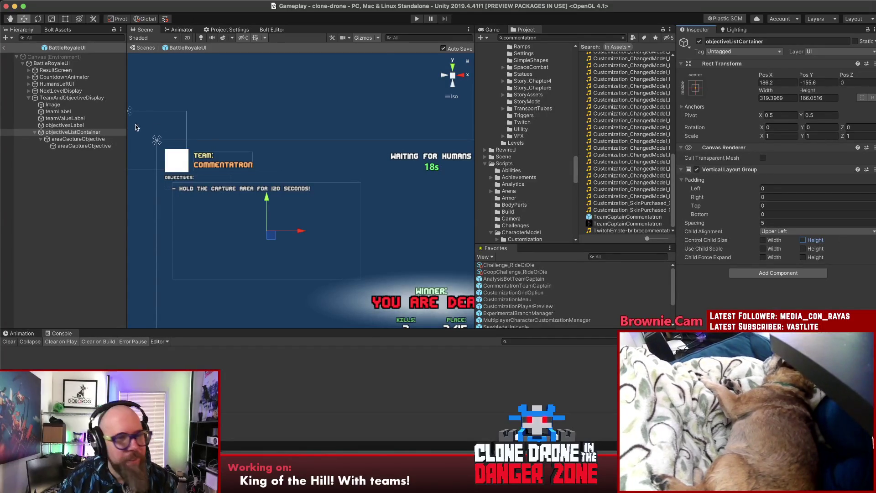
{"action": "left_click", "coordinate": [80, 140]}
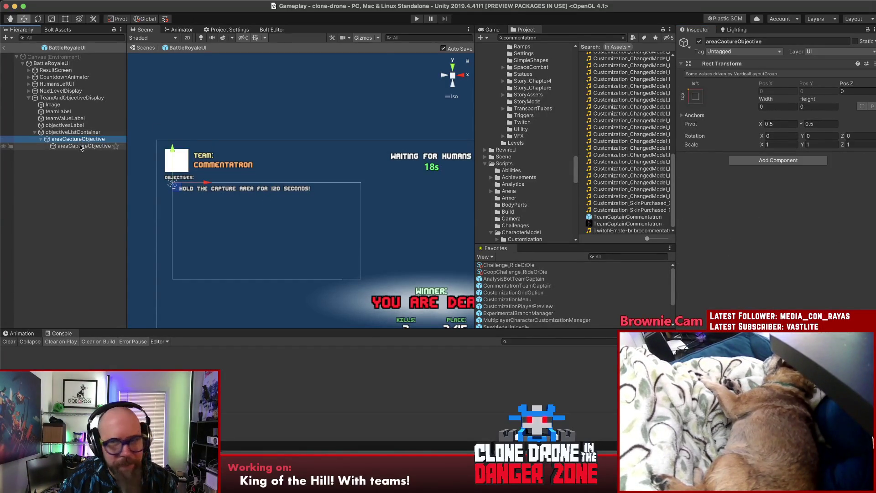
{"action": "left_click", "coordinate": [81, 146]}
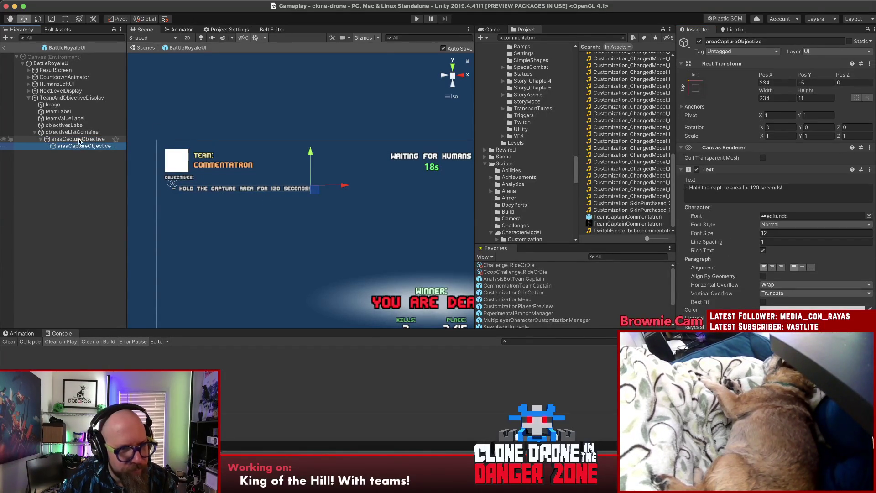
{"action": "left_click", "coordinate": [73, 140]}
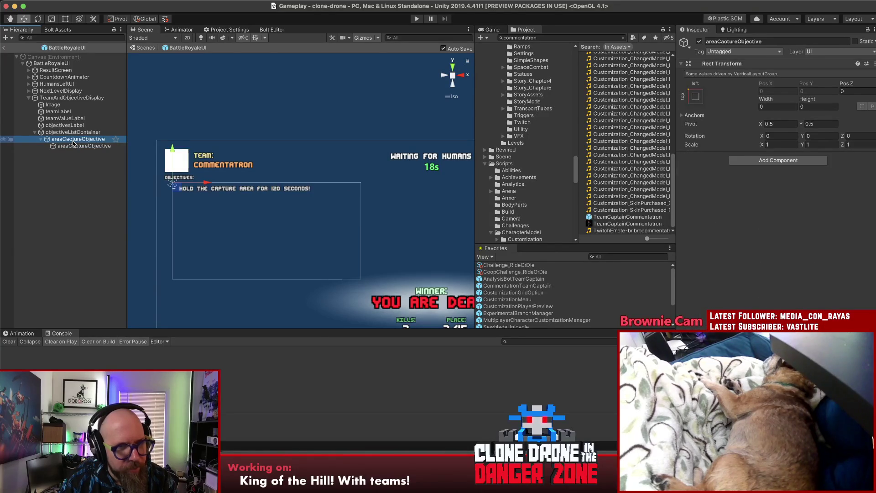
{"action": "left_click", "coordinate": [775, 161]}
{"action": "type", "text": "la"}
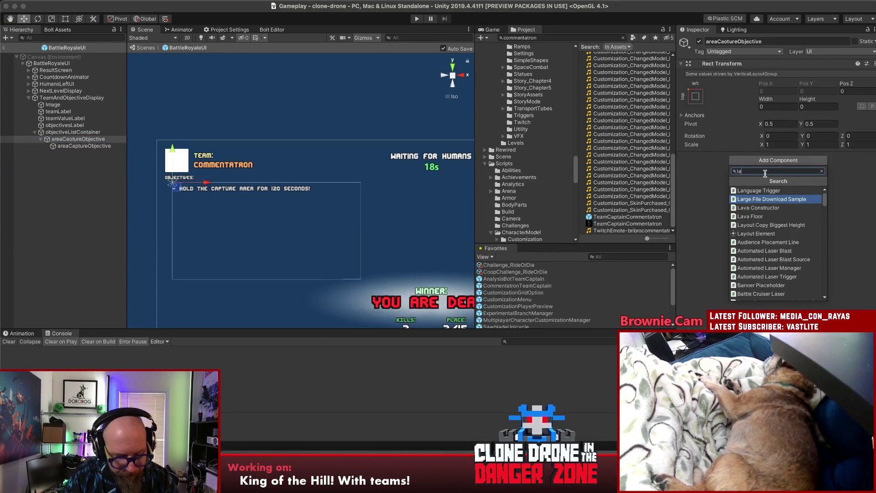
{"action": "type", "text": "you"}
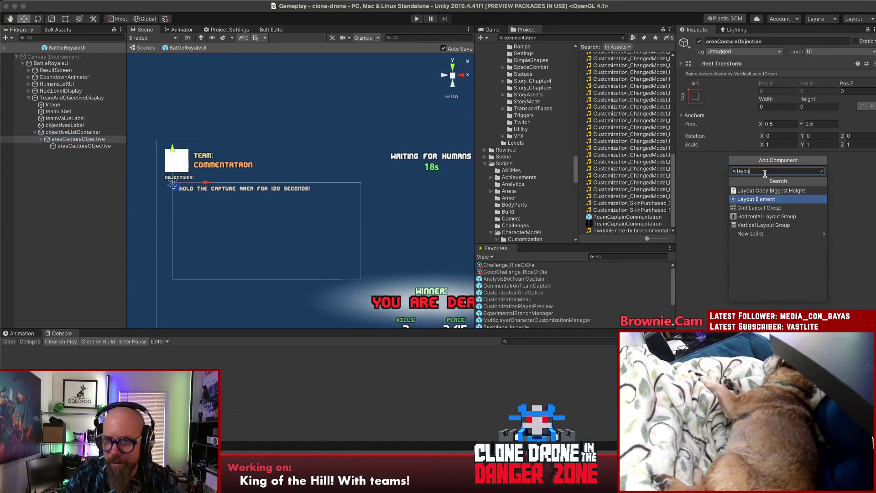
{"action": "key", "text": "Return"}
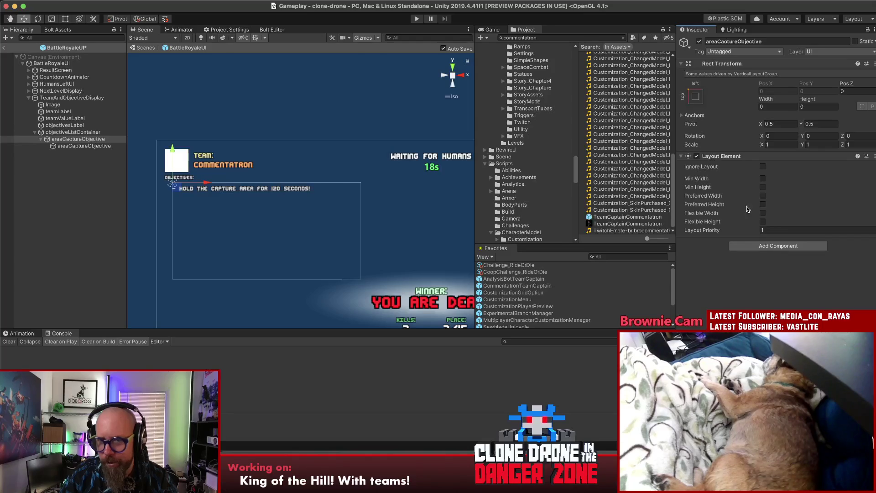
{"action": "left_click", "coordinate": [763, 196]}
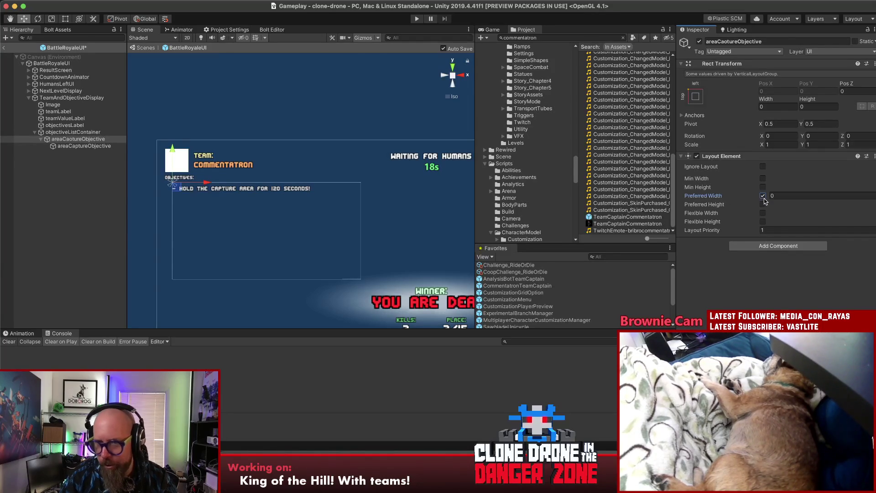
{"action": "left_click", "coordinate": [763, 205]}
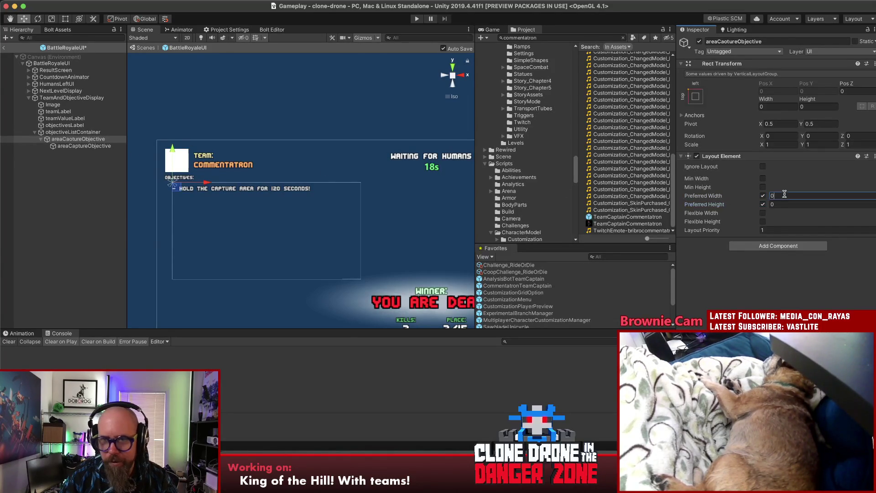
{"action": "type", "text": "250"}
{"action": "left_click", "coordinate": [780, 204]}
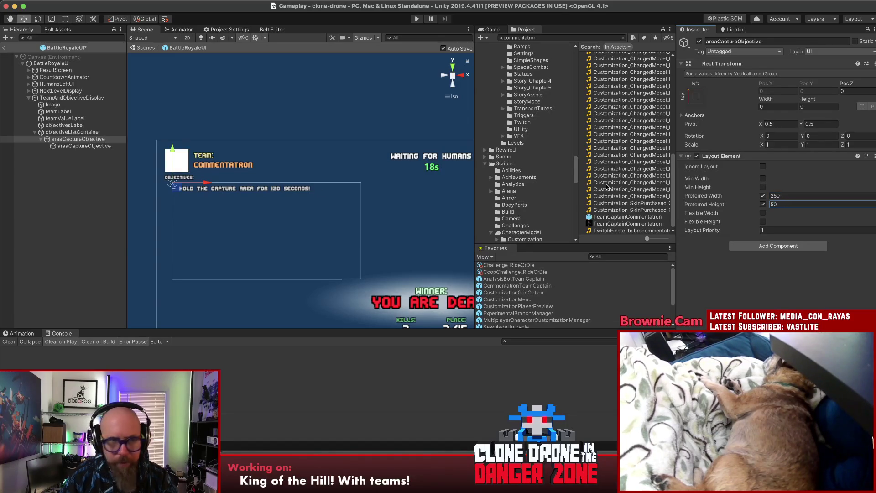
{"action": "key", "text": "Return"}
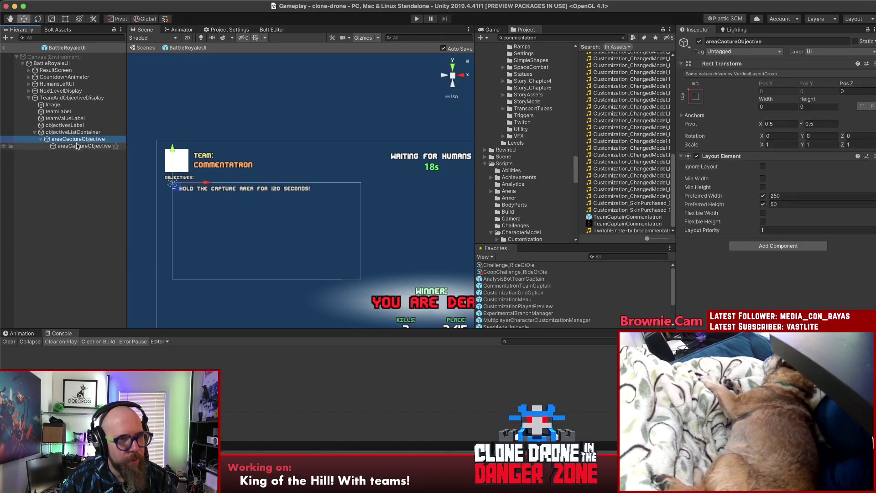
{"action": "key", "text": "ctrl+d"}
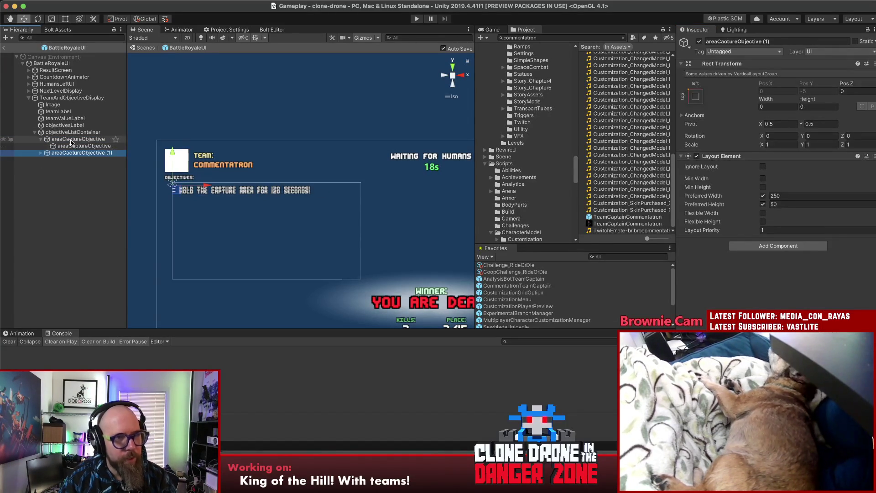
{"action": "left_click", "coordinate": [69, 139]}
{"action": "left_click", "coordinate": [71, 154]}
{"action": "key", "text": "super+BackSpace"}
{"action": "left_click", "coordinate": [71, 144]}
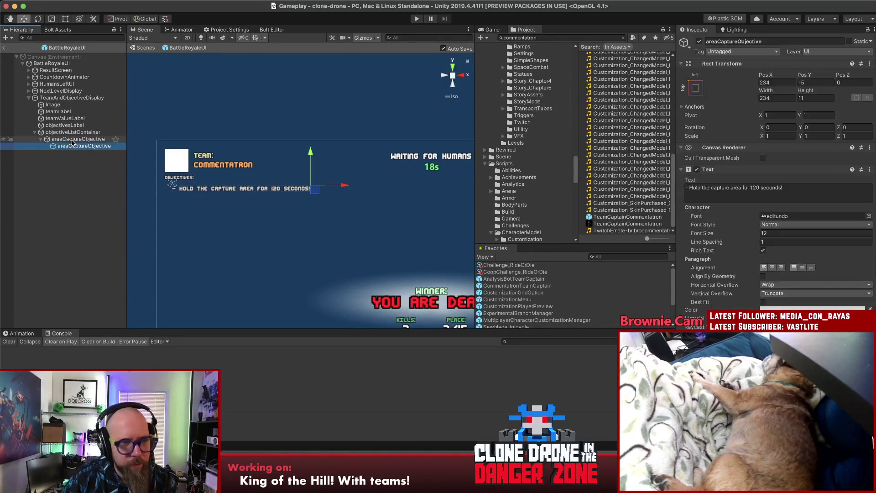
{"action": "left_click", "coordinate": [72, 140]}
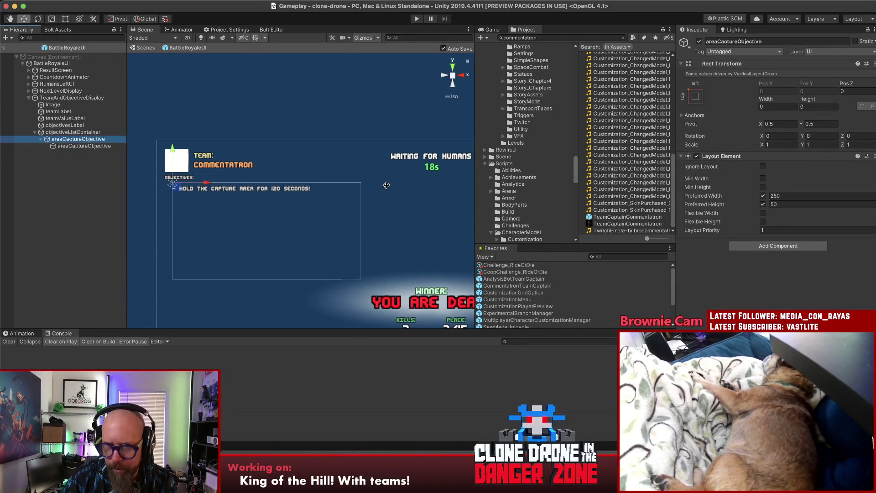
Correct the misspelled wrapper's name to areaCaptureObjective
{"action": "left_click", "coordinate": [80, 132]}
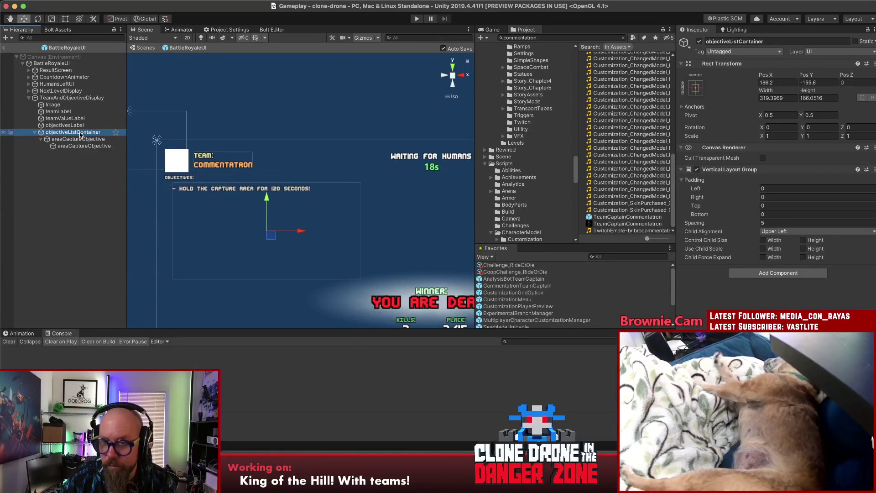
{"action": "left_click", "coordinate": [70, 140]}
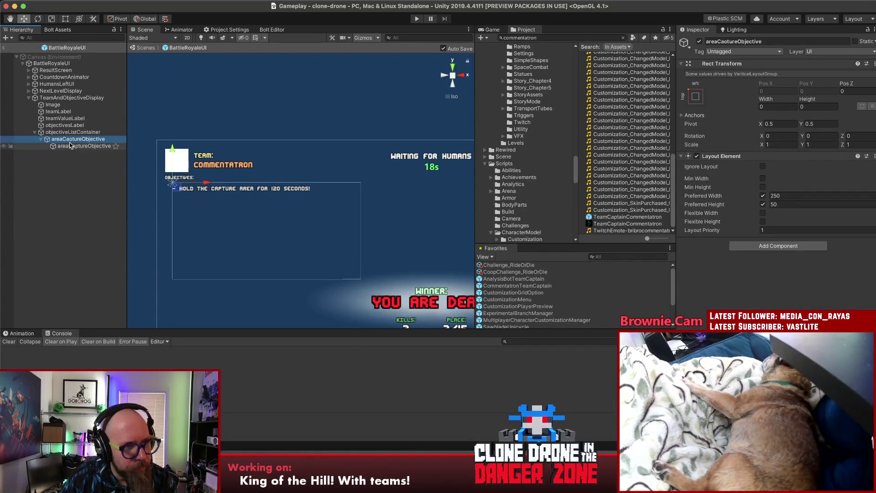
{"action": "left_click", "coordinate": [70, 144]}
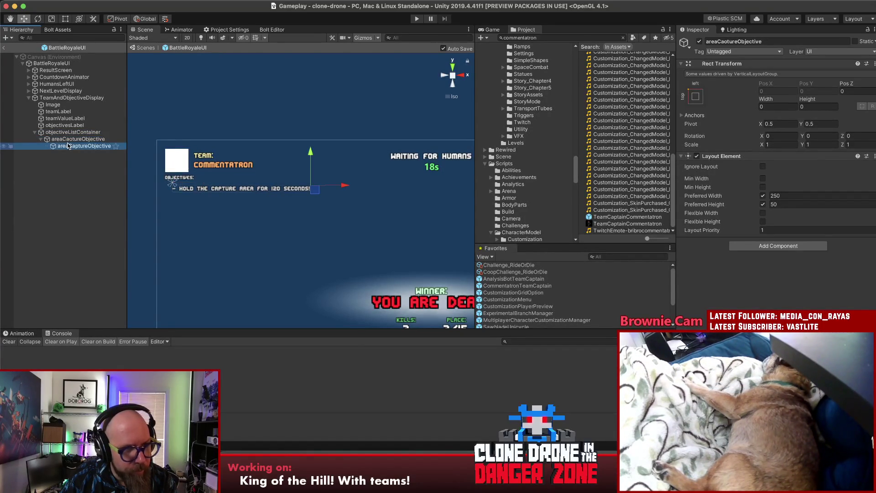
{"action": "left_click", "coordinate": [70, 140]}
{"action": "left_click", "coordinate": [64, 138]}
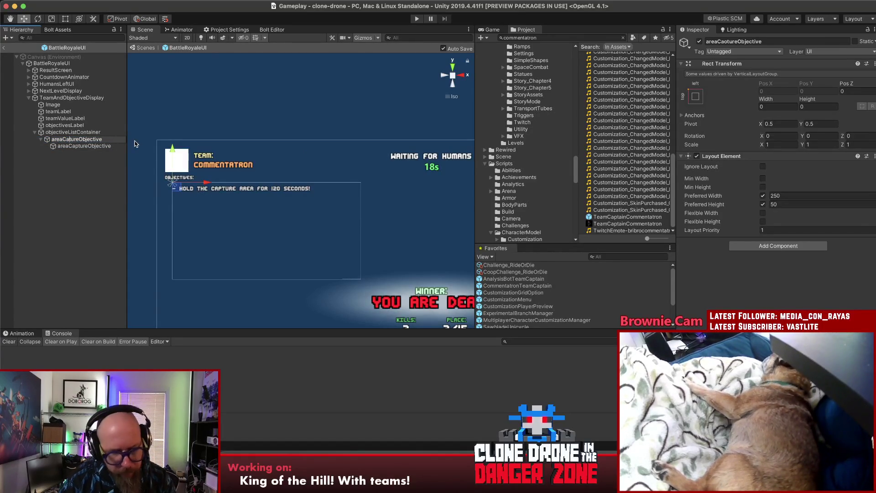
{"action": "key", "text": "Return"}
{"action": "left_click", "coordinate": [86, 146]}
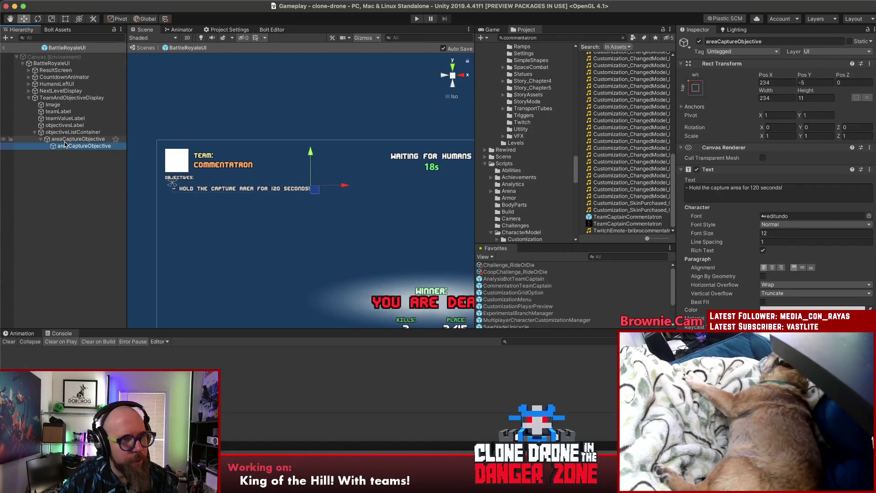
Move Image (1) into areaCaptureObjective and rename it teamImage
{"action": "left_click", "coordinate": [54, 105]}
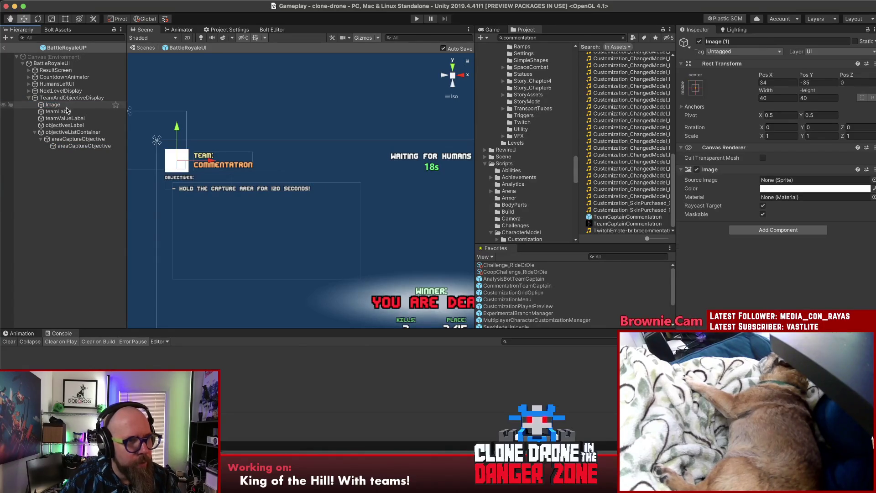
{"action": "left_click_drag", "start_coordinate": [48, 156], "coordinate": [55, 154]}
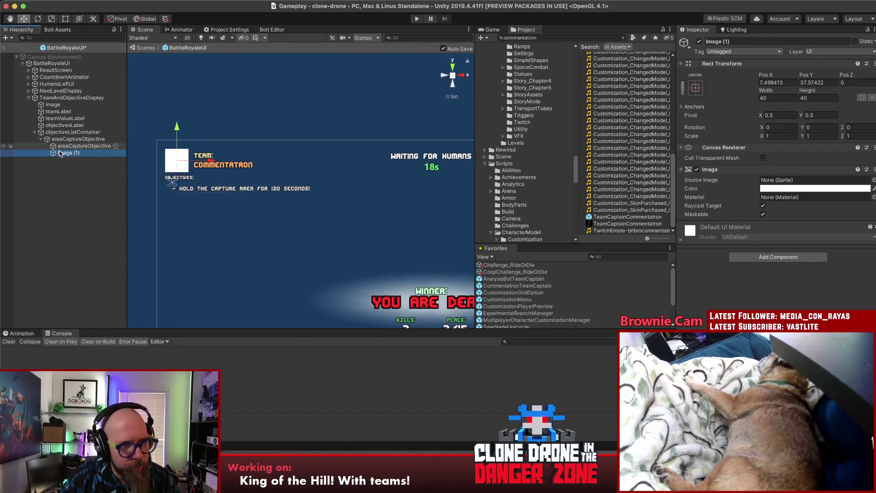
{"action": "left_click", "coordinate": [63, 153]}
{"action": "type", "text": "team"}
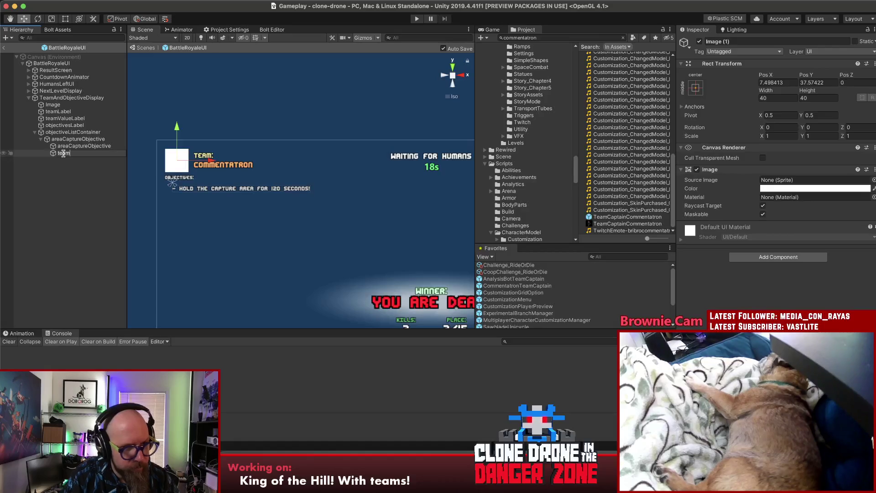
{"action": "key", "text": "Return"}
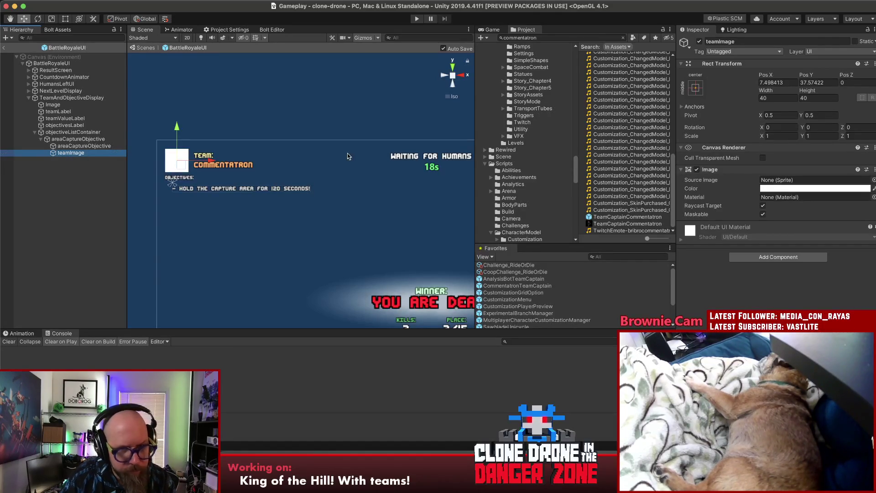
Size teamImage to 15 by 15 and place it below the objective text
{"action": "left_click", "coordinate": [765, 97]}
{"action": "type", "text": "20"}
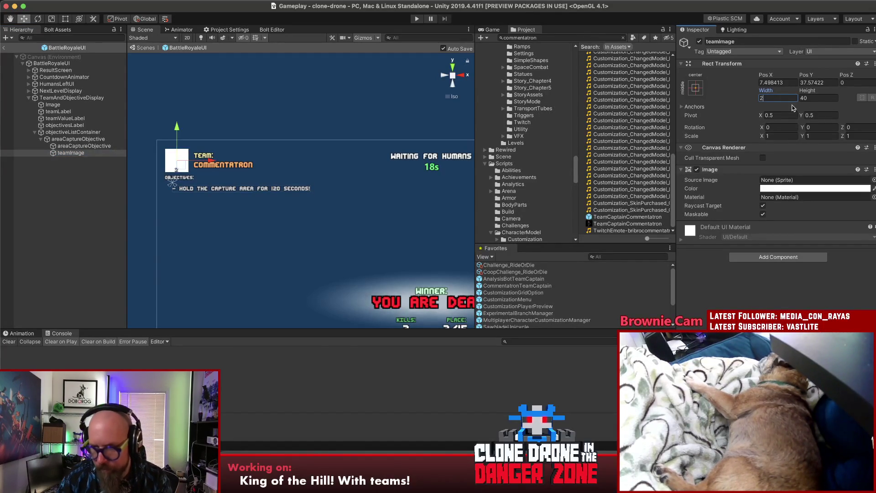
{"action": "key", "text": "Tab"}
{"action": "type", "text": "20"}
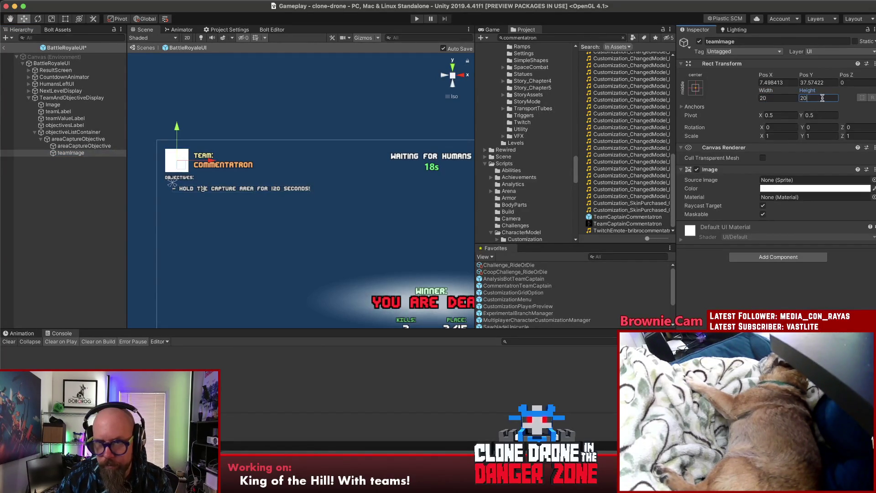
{"action": "left_click_drag", "start_coordinate": [186, 159], "coordinate": [193, 205]}
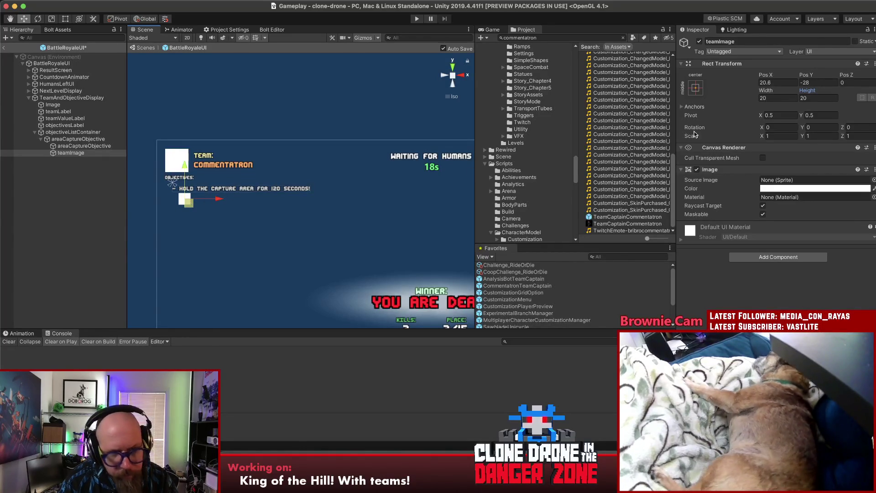
{"action": "left_click", "coordinate": [777, 97]}
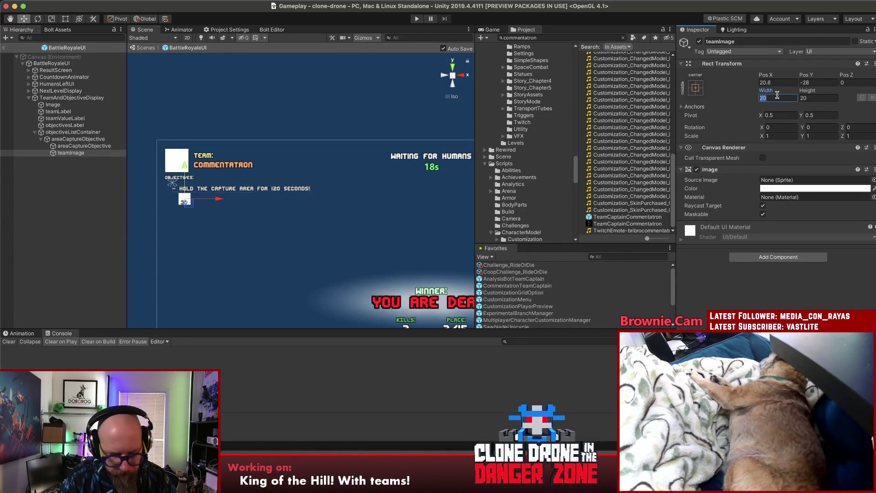
{"action": "type", "text": "15"}
{"action": "left_click", "coordinate": [816, 97]}
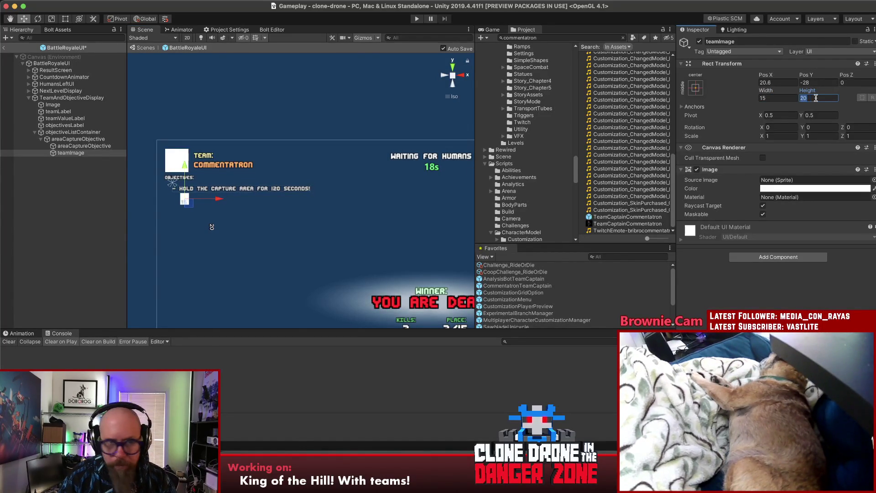
{"action": "type", "text": "15"}
{"action": "left_click", "coordinate": [101, 161]}
Colour teamImage bright orange and anchor it to the middle left
{"action": "left_click", "coordinate": [57, 152]}
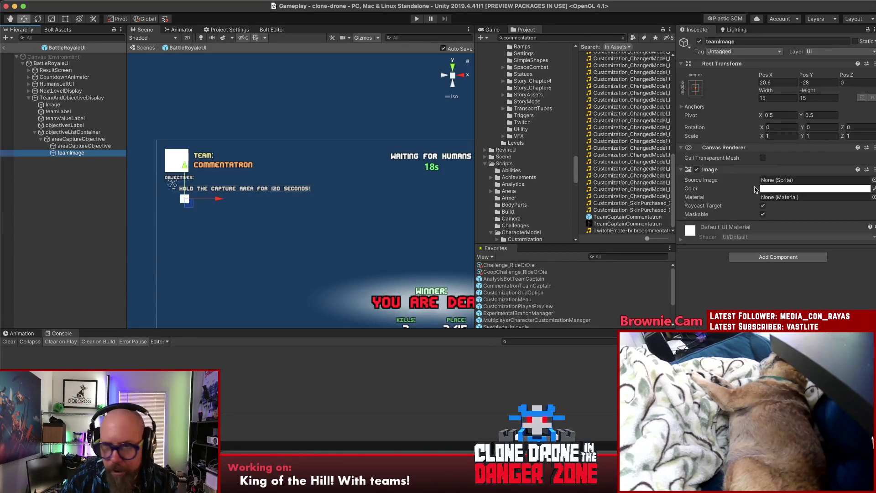
{"action": "left_click", "coordinate": [774, 192]}
{"action": "left_click", "coordinate": [866, 226]}
{"action": "left_click_drag", "start_coordinate": [842, 233], "coordinate": [846, 223]}
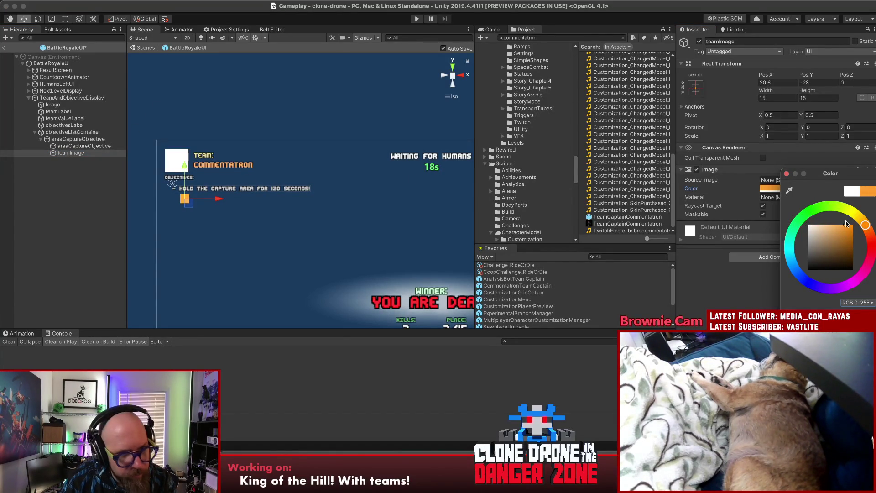
{"action": "left_click", "coordinate": [787, 174]}
{"action": "left_click", "coordinate": [767, 92]}
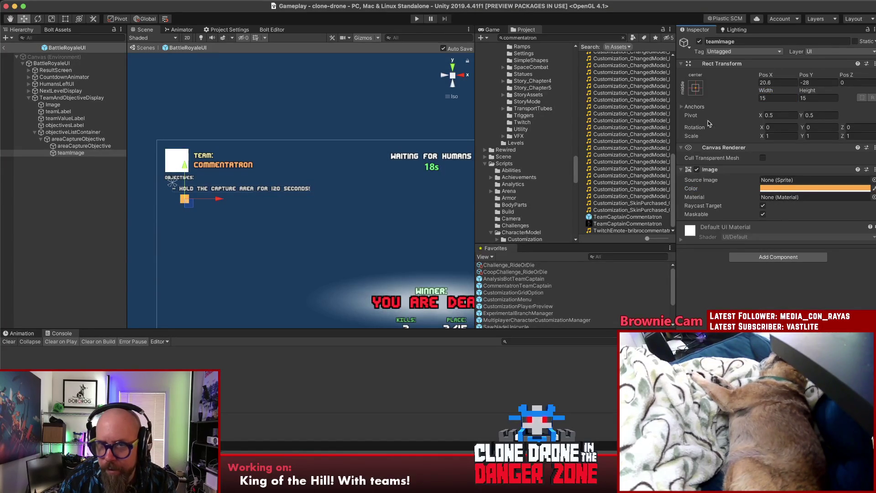
{"action": "left_click", "coordinate": [695, 88]}
{"action": "left_click", "coordinate": [726, 157]}
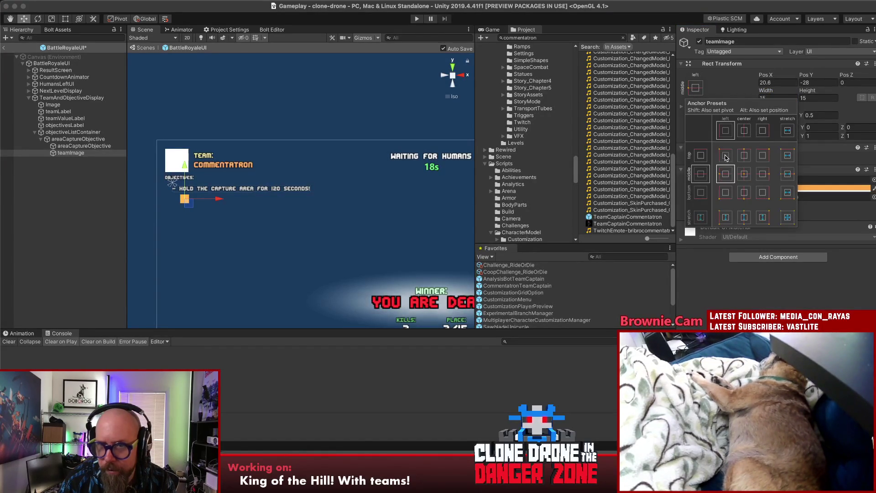
Anchor teamImage top left and stretch it into a wide bar of height 5 under the text
{"action": "left_click", "coordinate": [722, 159]}
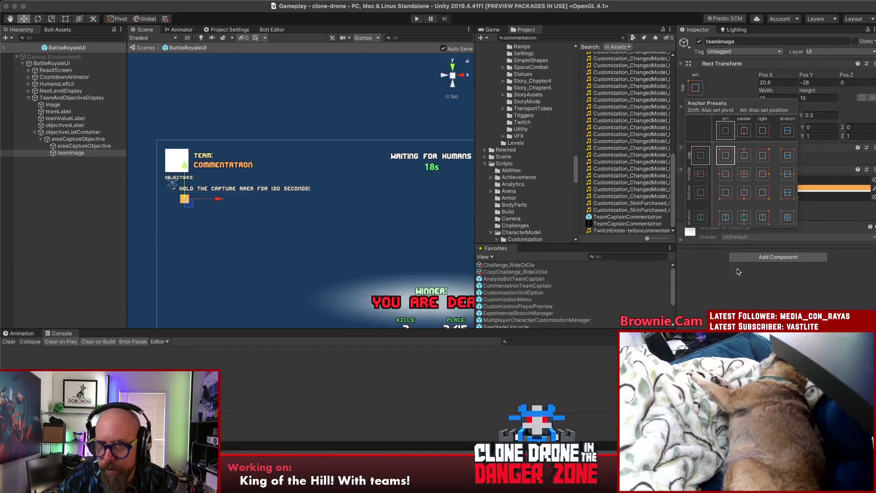
{"action": "left_click", "coordinate": [772, 98]}
{"action": "mouse_move", "coordinate": [766, 91]}
{"action": "left_mouse_down"}
{"action": "mouse_move", "coordinate": [810, 94]}
{"action": "mouse_move", "coordinate": [752, 104]}
{"action": "left_mouse_up"}
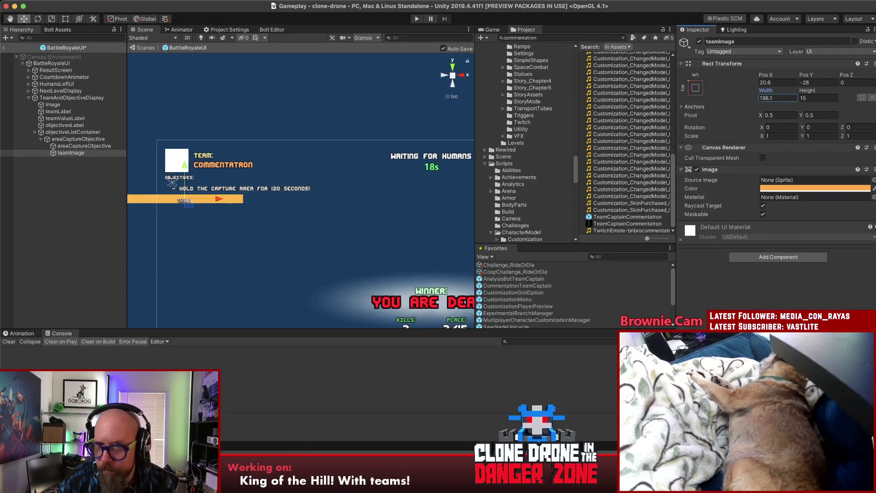
{"action": "key", "text": "Tab"}
{"action": "type", "text": "5"}
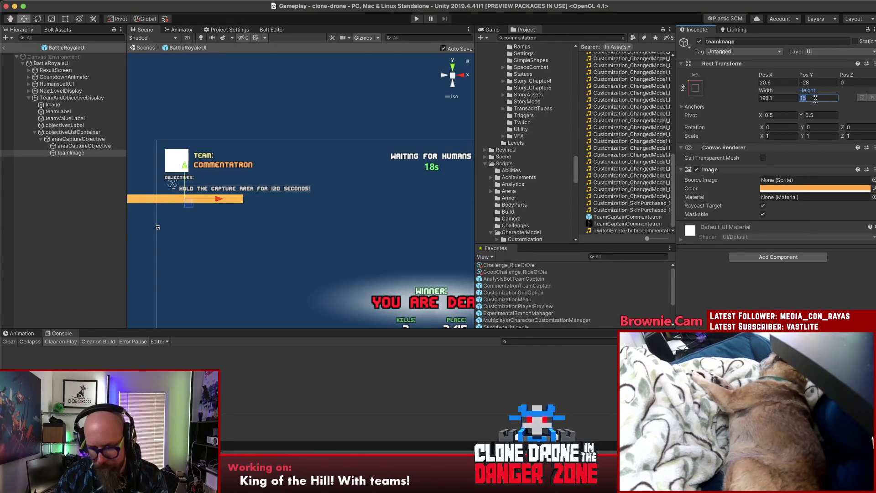
{"action": "left_click", "coordinate": [204, 202]}
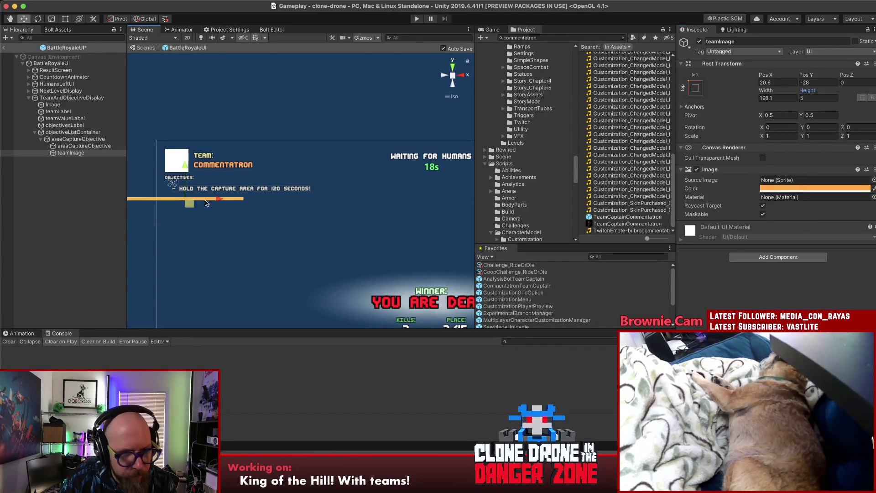
{"action": "left_click_drag", "start_coordinate": [237, 198], "coordinate": [271, 200]}
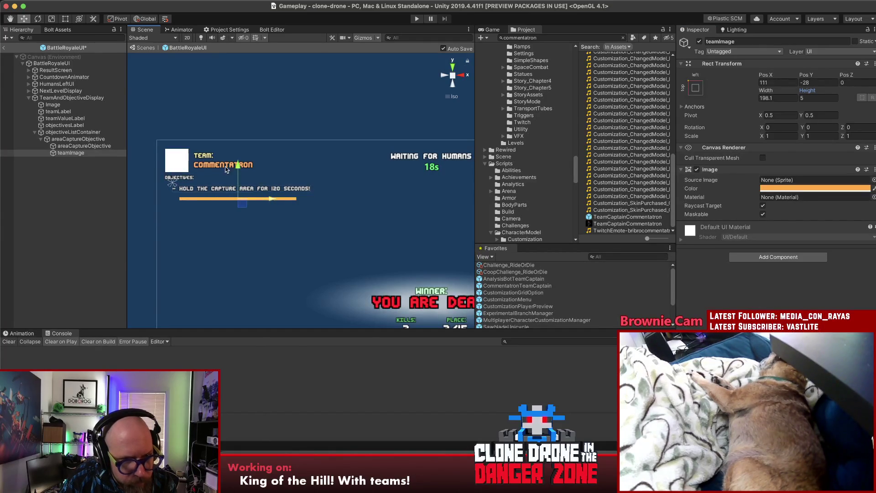
{"action": "left_click_drag", "start_coordinate": [237, 166], "coordinate": [237, 163]}
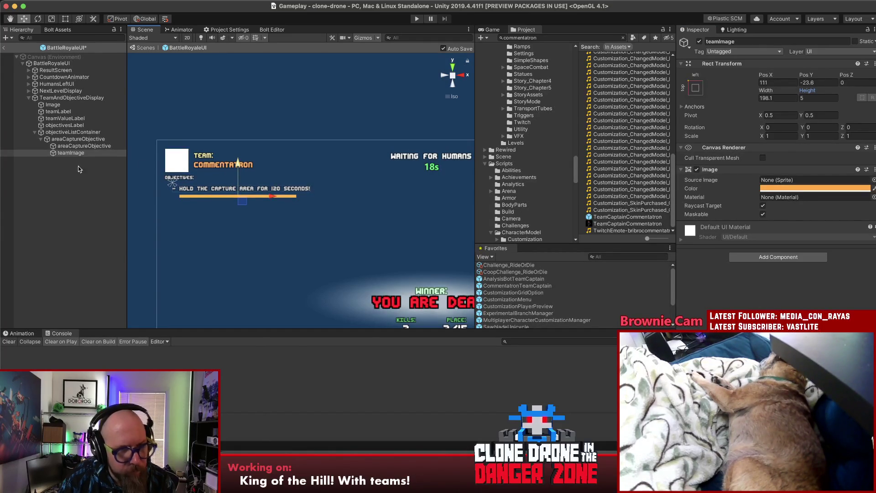
Duplicate the orange bar, move the copy just below it, and colour it teal
{"action": "left_click", "coordinate": [69, 154]}
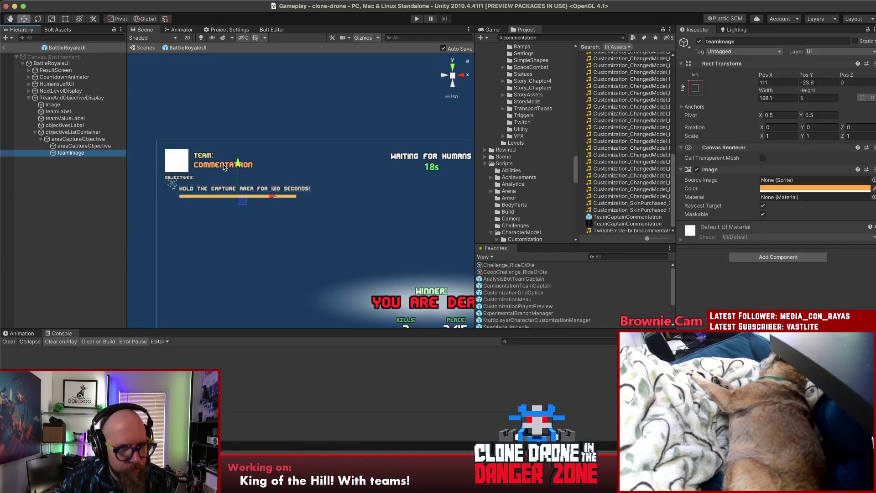
{"action": "key", "text": "super+d"}
{"action": "left_click_drag", "start_coordinate": [237, 165], "coordinate": [238, 173]}
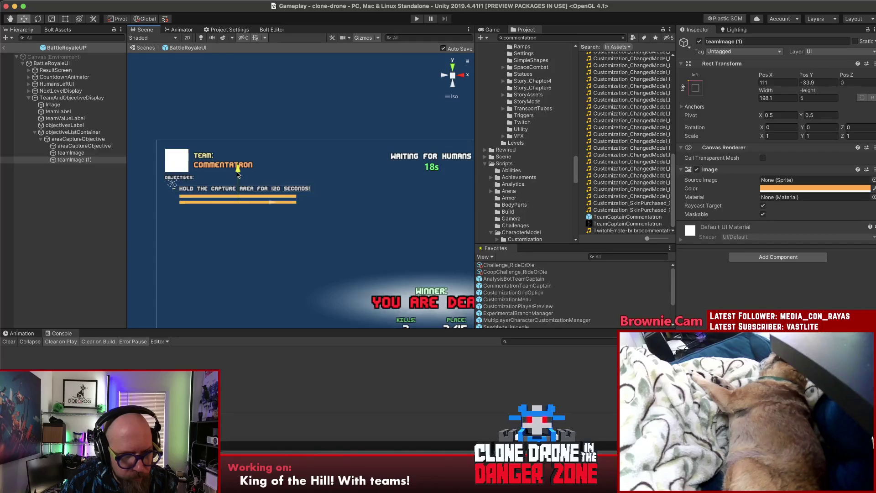
{"action": "left_click", "coordinate": [821, 190]}
{"action": "left_click", "coordinate": [822, 215]}
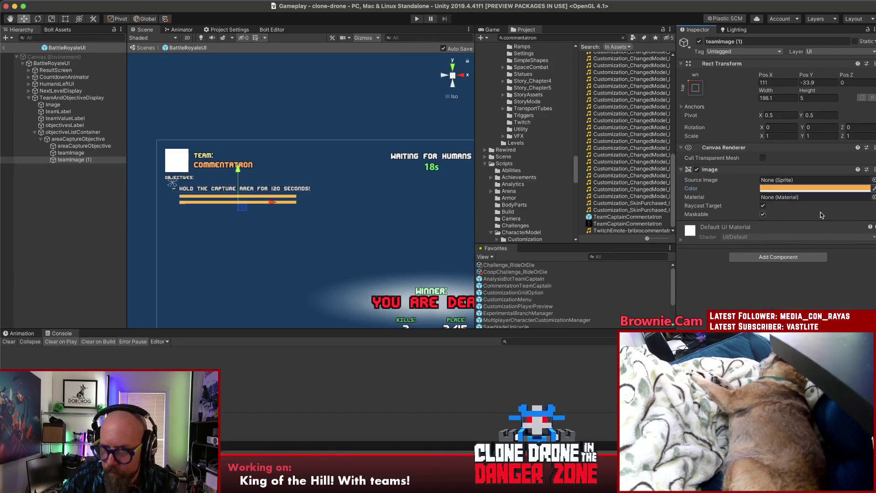
{"action": "left_click", "coordinate": [820, 188]}
{"action": "left_click_drag", "start_coordinate": [793, 234], "coordinate": [789, 240]}
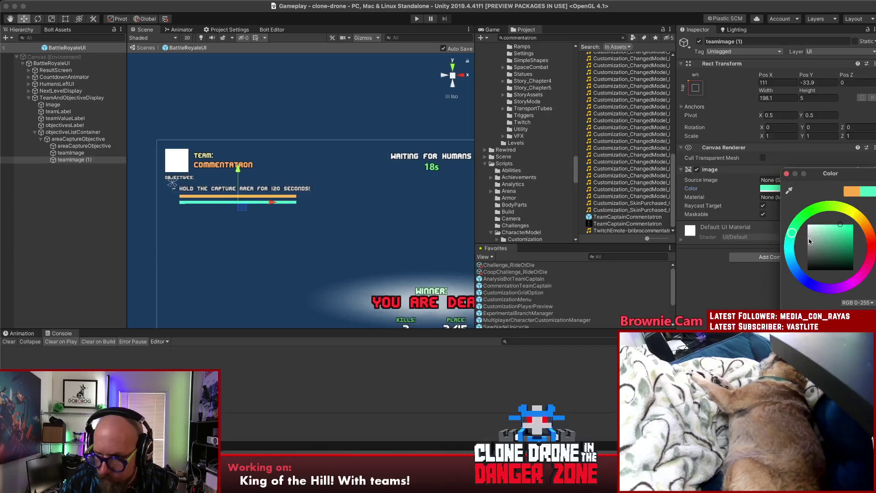
{"action": "left_click", "coordinate": [787, 175]}
Duplicate teamImage again and place the copy directly above it
{"action": "left_click", "coordinate": [74, 154]}
{"action": "key", "text": "super+d"}
{"action": "left_click_drag", "start_coordinate": [75, 166], "coordinate": [70, 154]}
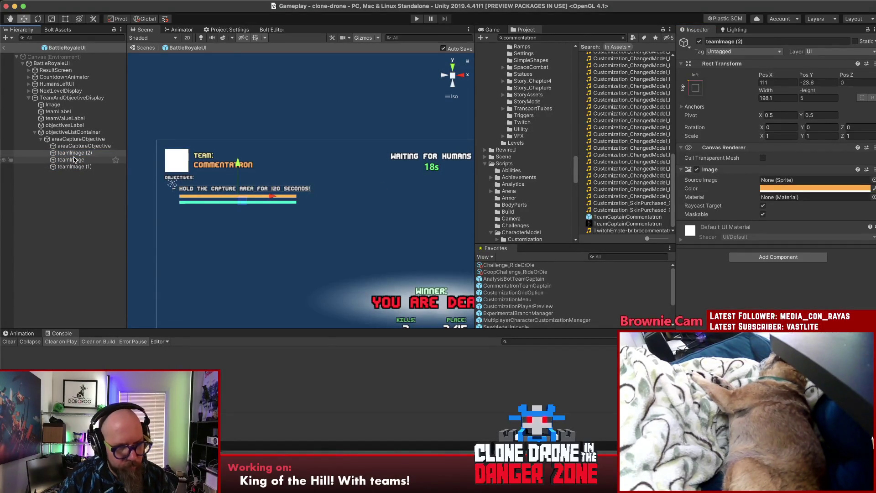
Rename teamImage (2) to bg
{"action": "left_click", "coordinate": [74, 153]}
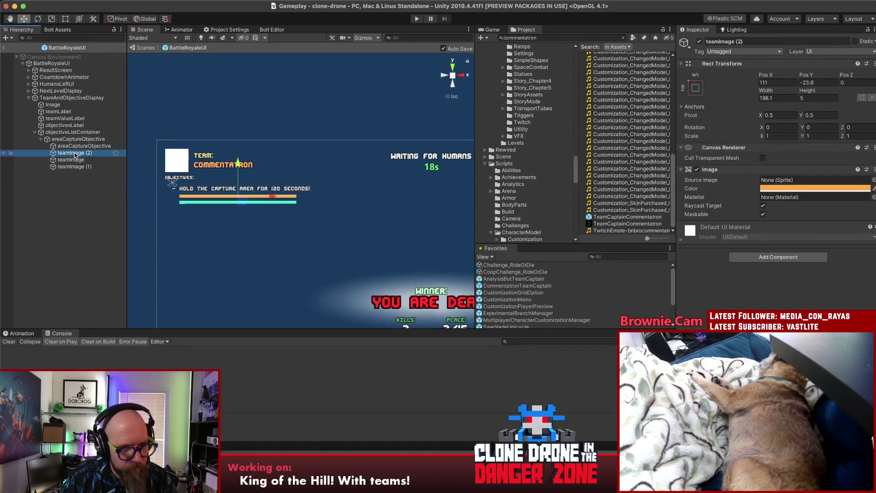
{"action": "type", "text": "bg"}
{"action": "key", "text": "Return"}
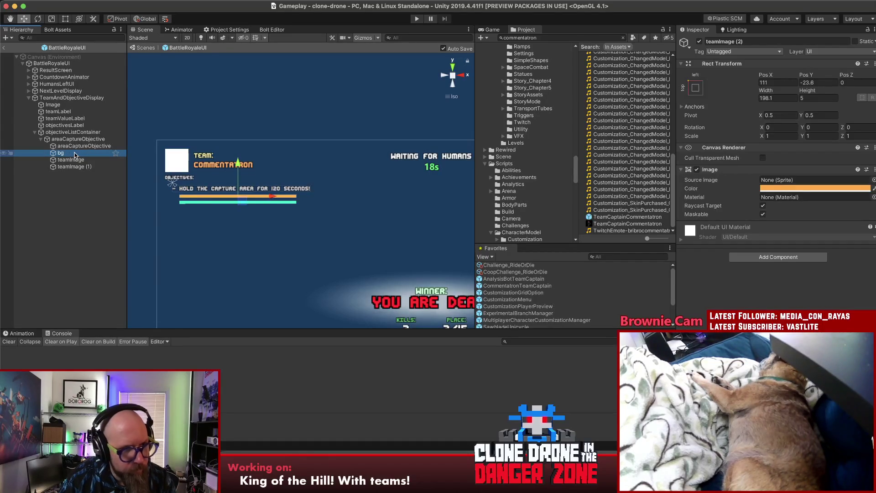
{"action": "left_click", "coordinate": [73, 166]}
{"action": "left_click", "coordinate": [73, 160], "text": "shift"}
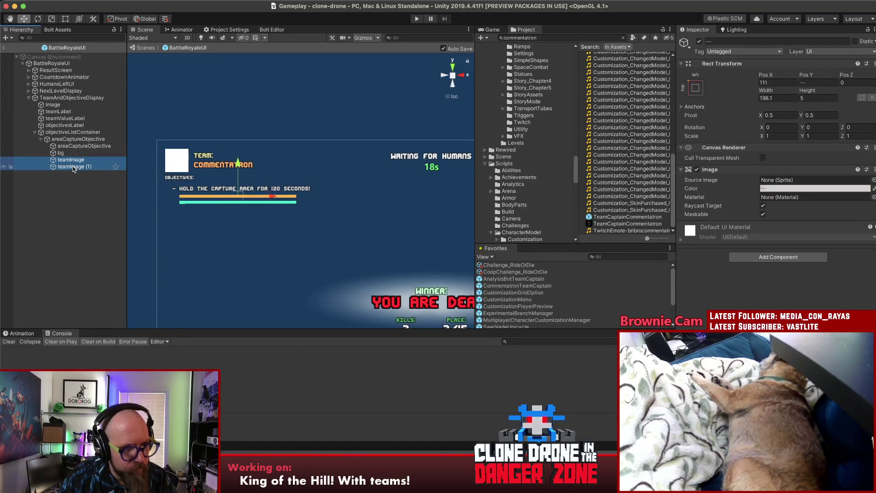
{"action": "left_click", "coordinate": [63, 153]}
Give bg a height of 20 and a dark colour, moving it slightly lower
{"action": "left_click", "coordinate": [815, 98]}
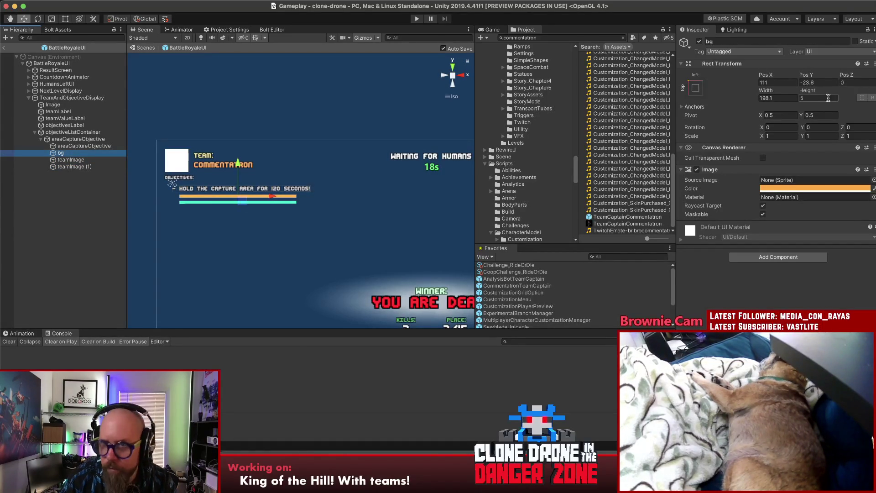
{"action": "type", "text": "20"}
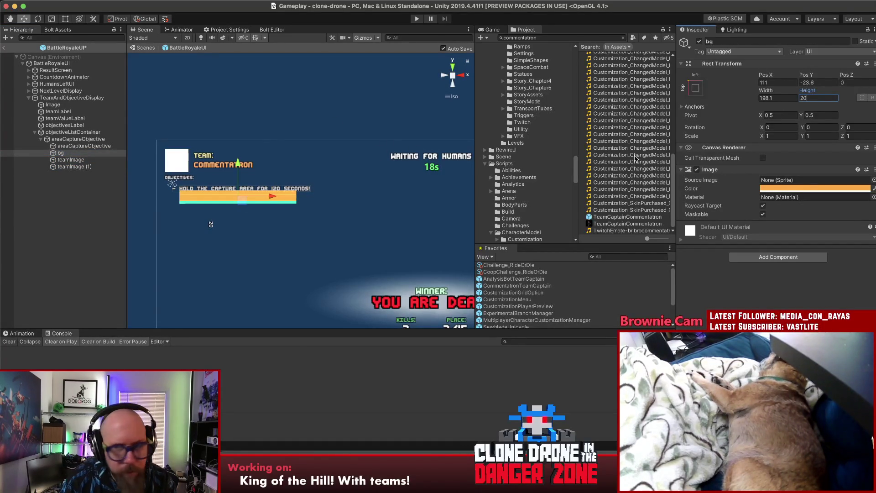
{"action": "left_click", "coordinate": [803, 186]}
{"action": "left_click_drag", "start_coordinate": [816, 264], "coordinate": [809, 267]}
{"action": "left_click", "coordinate": [786, 174]}
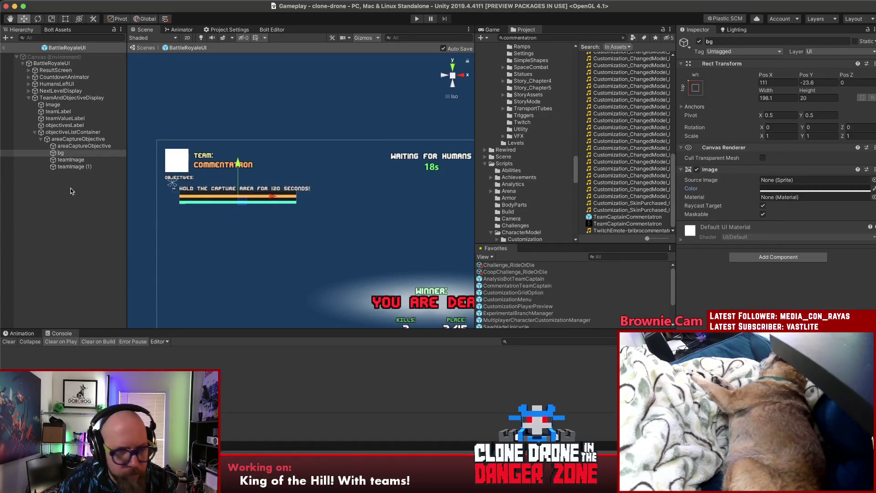
{"action": "left_click_drag", "start_coordinate": [237, 163], "coordinate": [237, 165]}
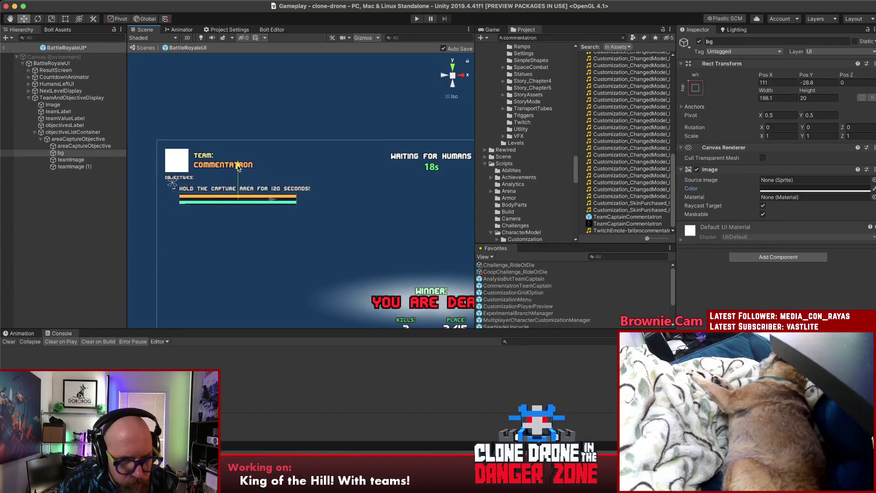
Nudge the teal bar up and parent both teamImage bars under bg
{"action": "left_click", "coordinate": [69, 167]}
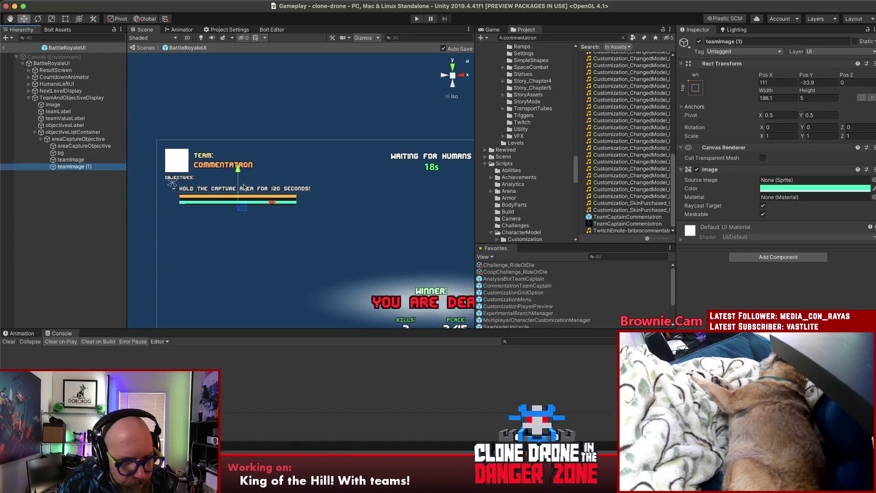
{"action": "left_click_drag", "start_coordinate": [237, 183], "coordinate": [236, 179]}
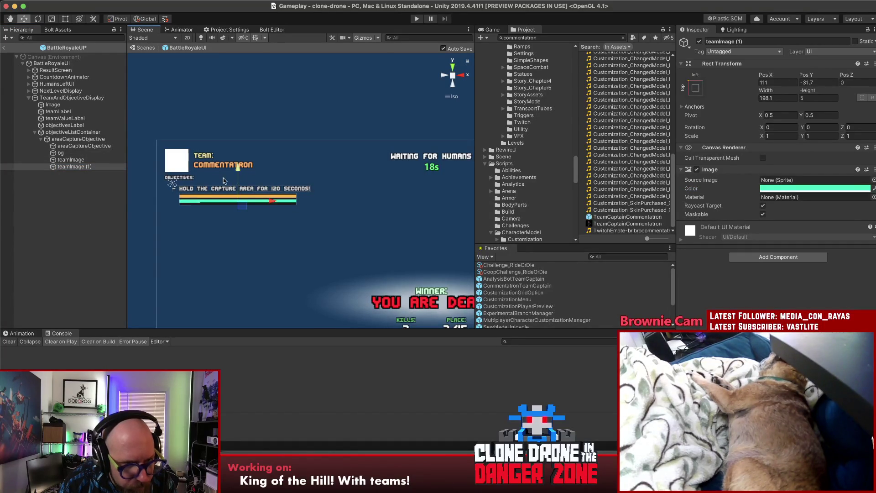
{"action": "left_click", "coordinate": [73, 160]}
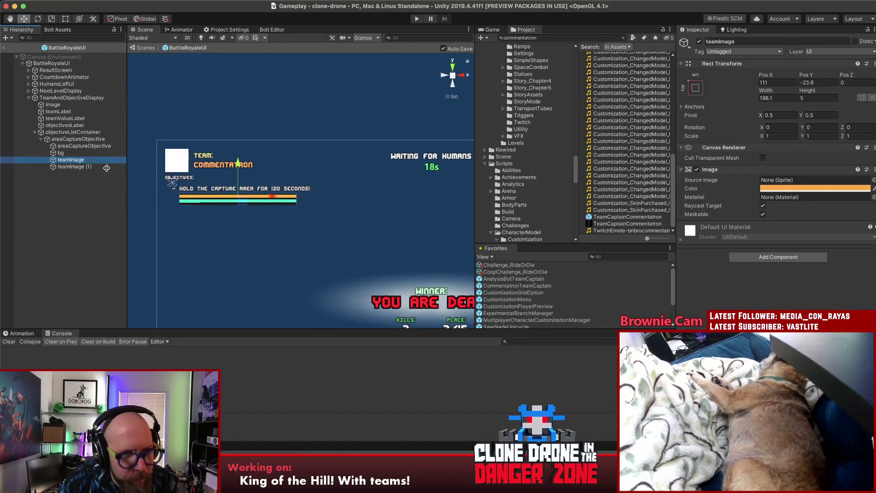
{"action": "left_click", "coordinate": [73, 166], "text": "shift"}
{"action": "left_click_drag", "start_coordinate": [73, 167], "coordinate": [62, 155]}
{"action": "left_click", "coordinate": [69, 153]}
{"action": "left_click", "coordinate": [80, 159]}
{"action": "left_click", "coordinate": [78, 167], "text": "shift"}
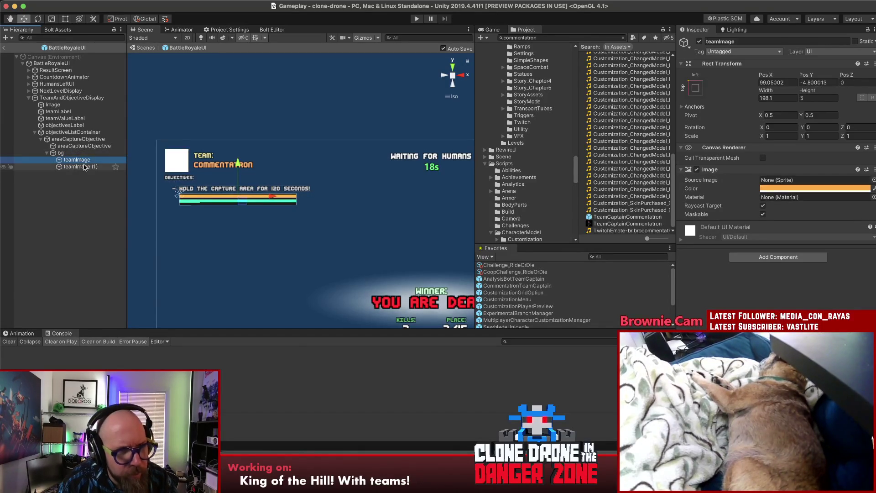
Anchor both bars with horizontal stretch and Left/Right insets of 2
{"action": "left_click", "coordinate": [696, 88]}
{"action": "left_click", "coordinate": [787, 156]}
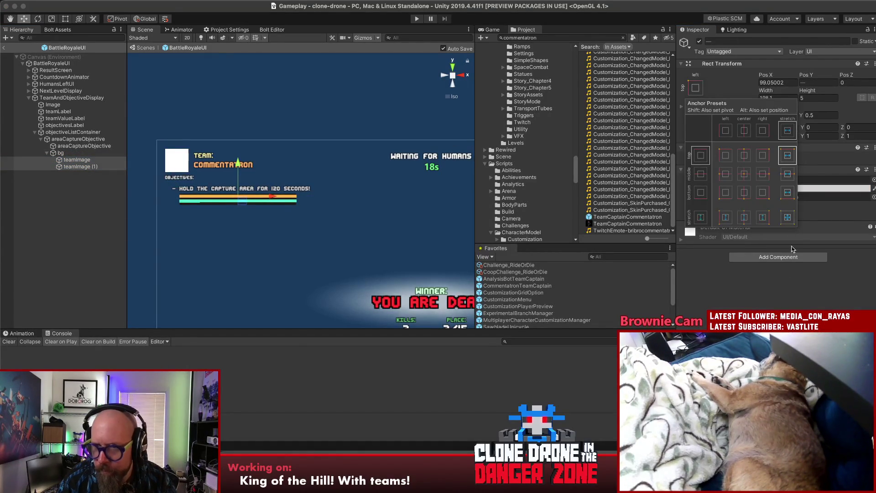
{"action": "left_click", "coordinate": [772, 82]}
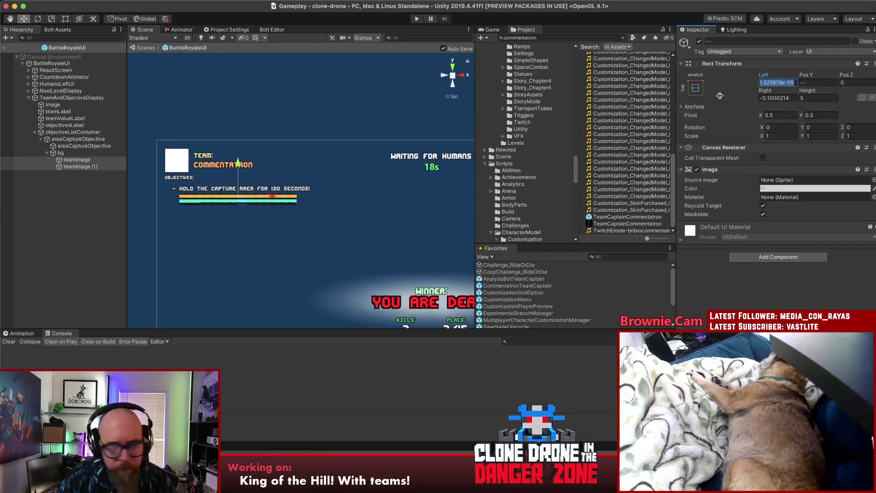
{"action": "type", "text": "2"}
{"action": "left_click", "coordinate": [785, 97]}
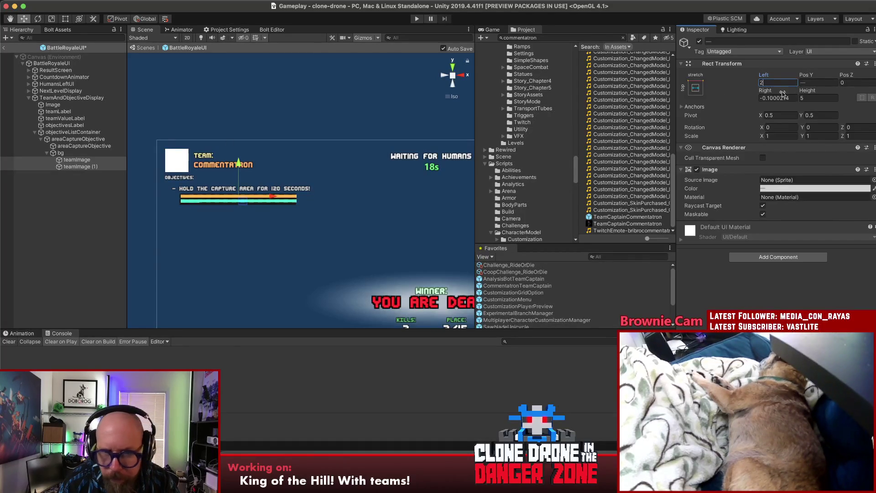
{"action": "type", "text": "2"}
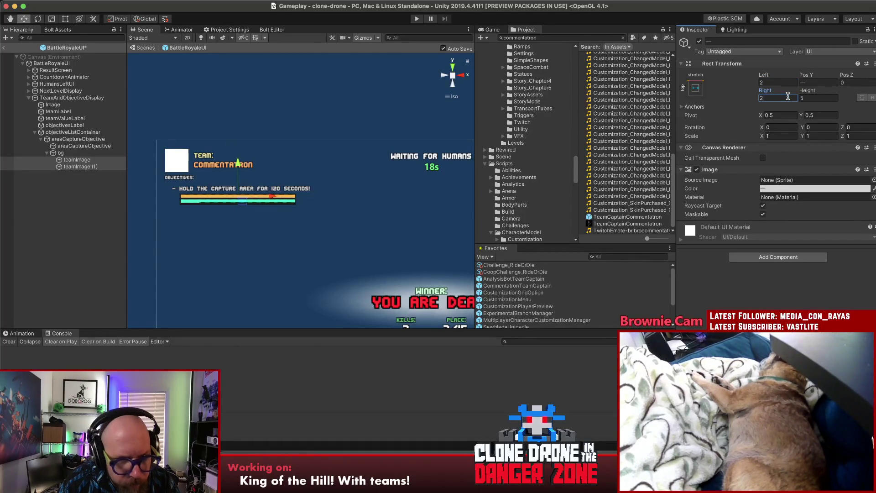
Reduce bg's height slightly and nudge it up
{"action": "left_click", "coordinate": [64, 154]}
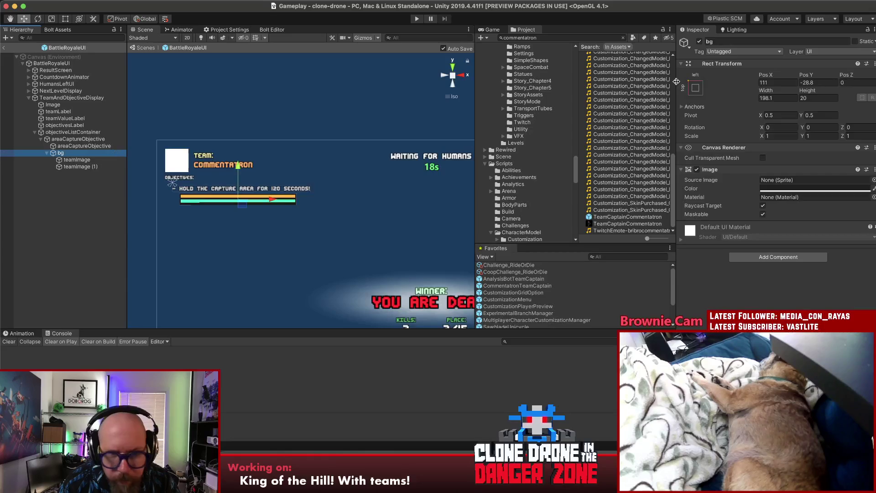
{"action": "left_click_drag", "start_coordinate": [808, 90], "coordinate": [795, 91]}
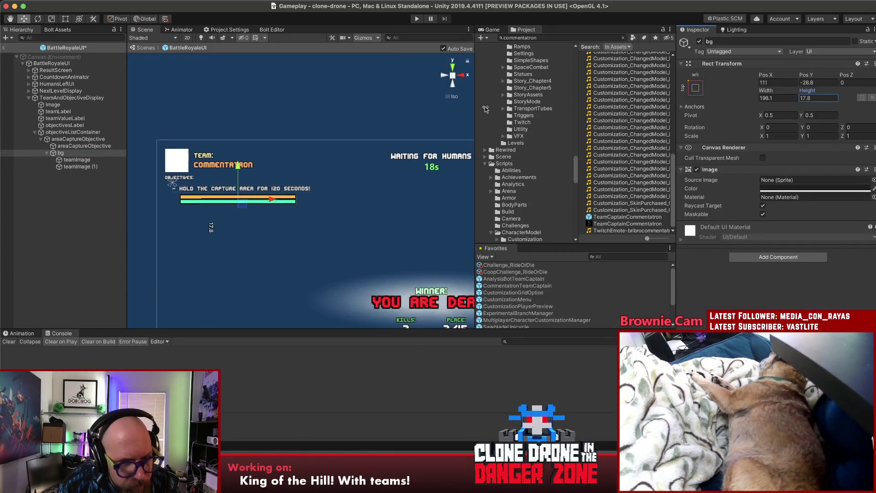
{"action": "left_click_drag", "start_coordinate": [238, 168], "coordinate": [237, 166]}
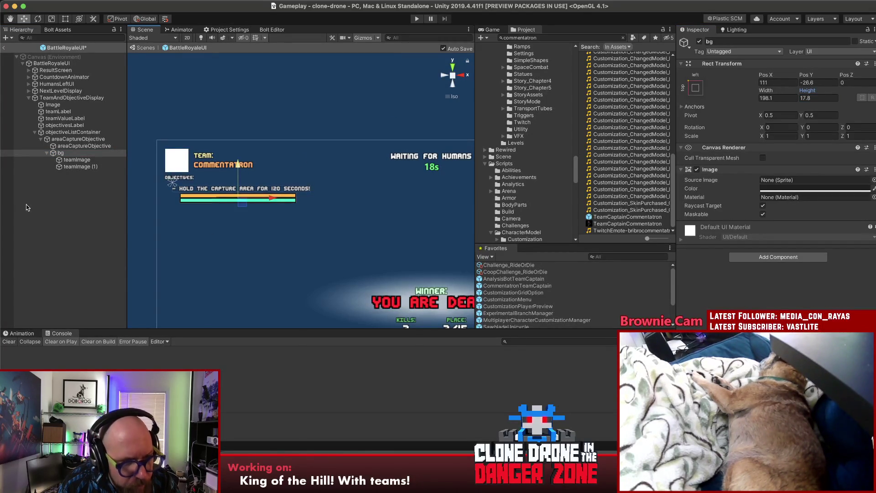
{"action": "left_click", "coordinate": [48, 197]}
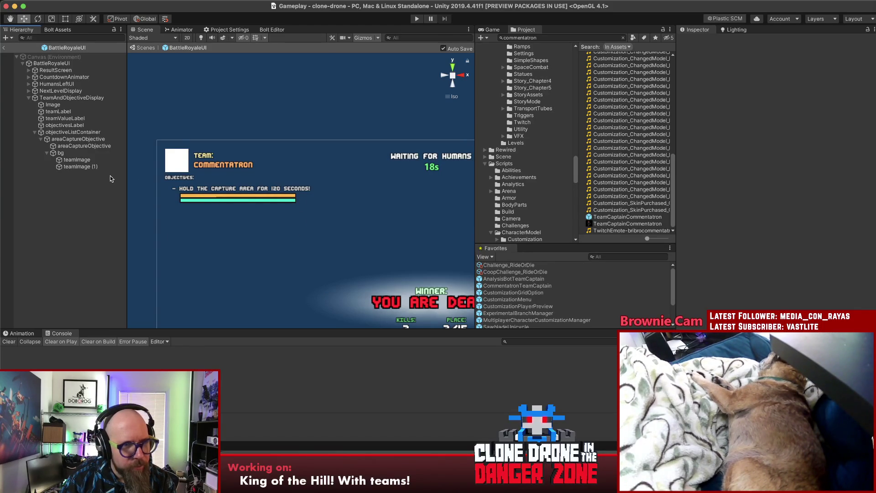
{"action": "left_click", "coordinate": [89, 160]}
{"action": "key", "text": "Down"}
{"action": "key", "text": "Up"}
{"action": "key", "text": "Down"}
{"action": "key", "text": "Up"}
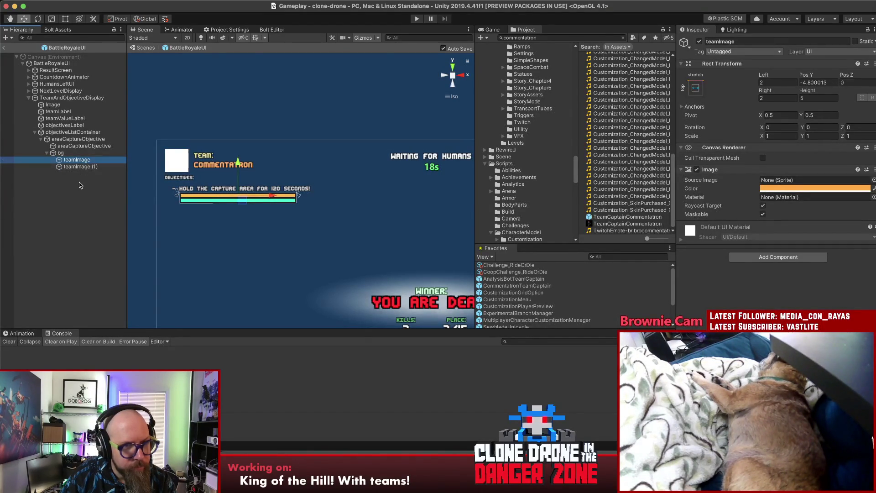
{"action": "left_click", "coordinate": [79, 183]}
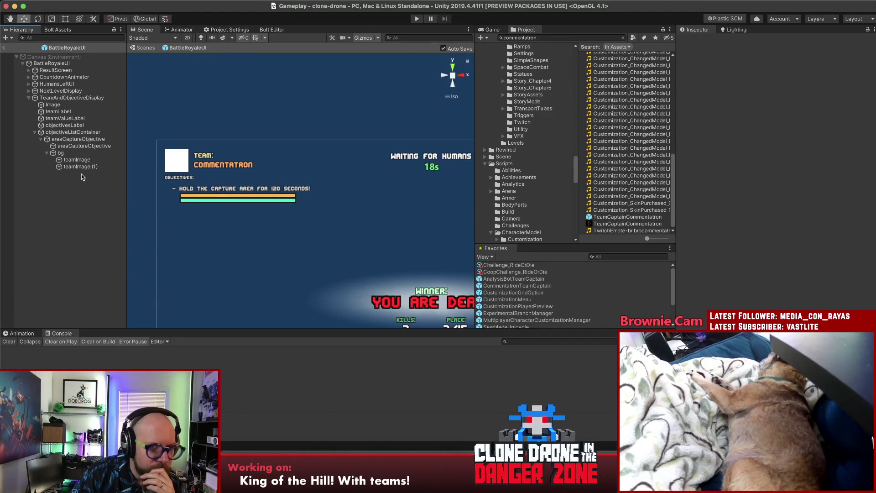
{"action": "left_click", "coordinate": [61, 154]}
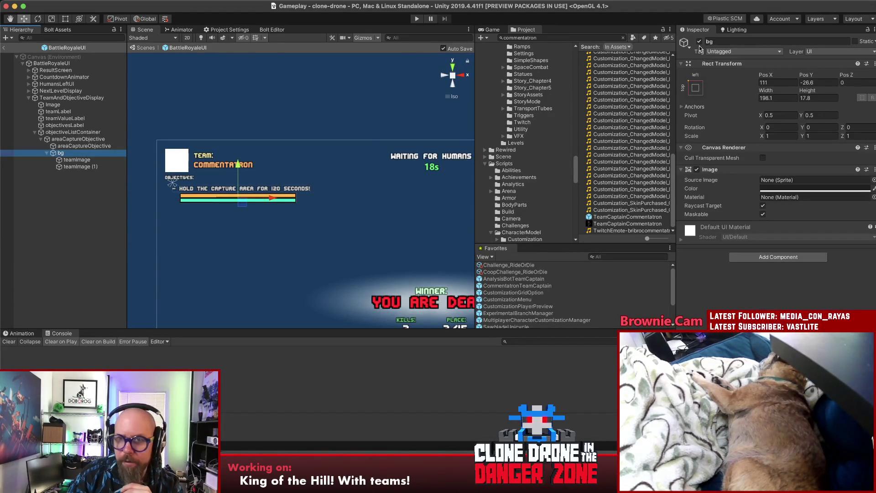
Deactivate bg, then exit BattleRoyaleUI Prefab Mode back to the Gameplay scene
{"action": "left_click", "coordinate": [699, 41]}
{"action": "left_click", "coordinate": [294, 192]}
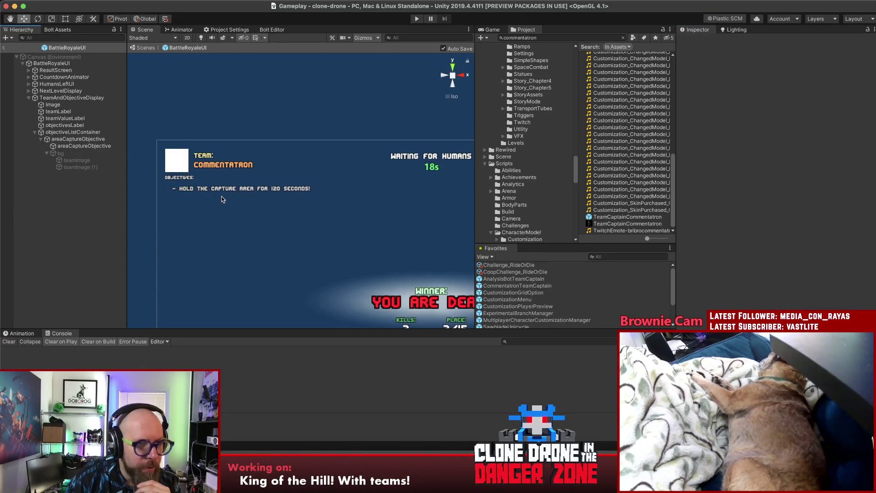
{"action": "left_click", "coordinate": [67, 99]}
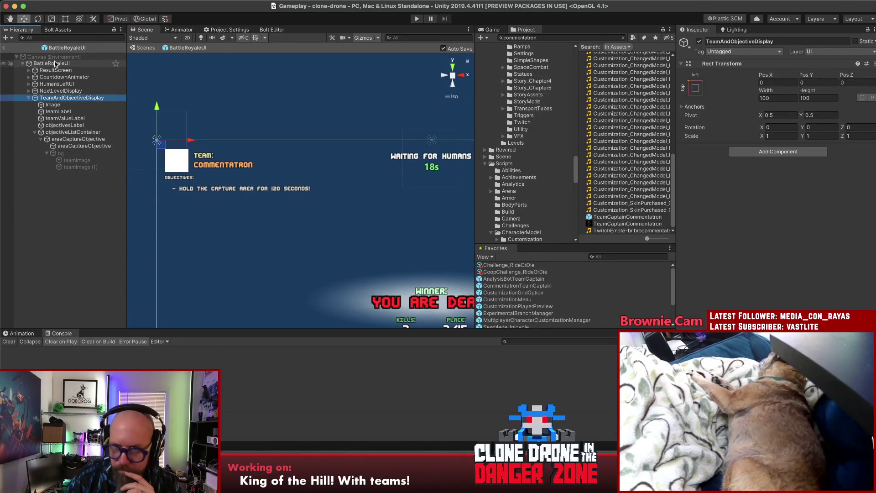
{"action": "left_click", "coordinate": [55, 64]}
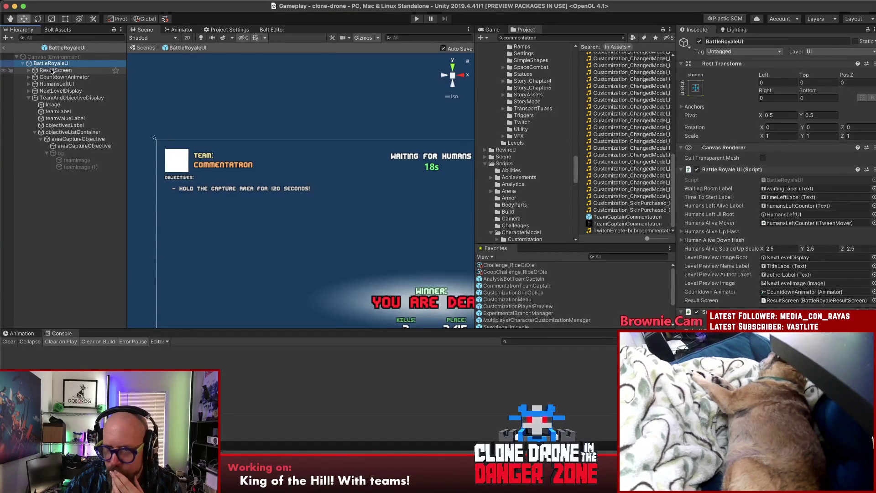
{"action": "left_click", "coordinate": [49, 219]}
{"action": "left_click", "coordinate": [4, 47]}
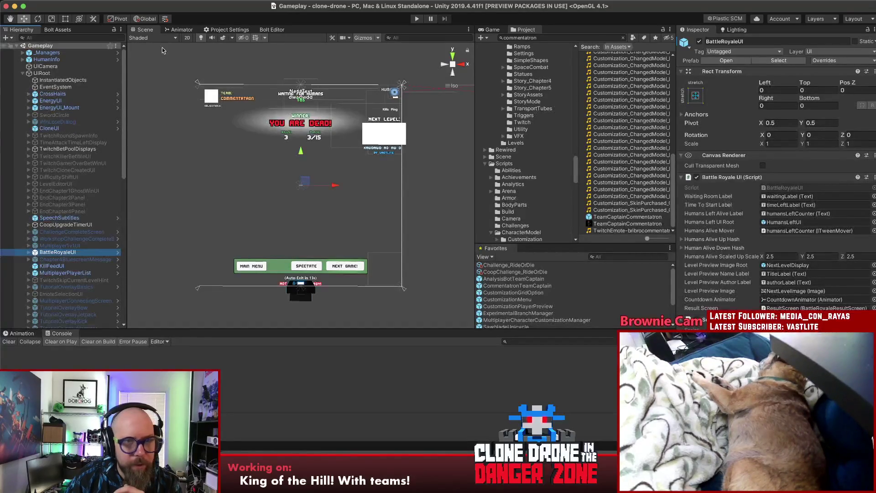
Enter Play mode, go through Play Multiplayer and Last Bot Standing, then open Level Editor
{"action": "left_click", "coordinate": [417, 20]}
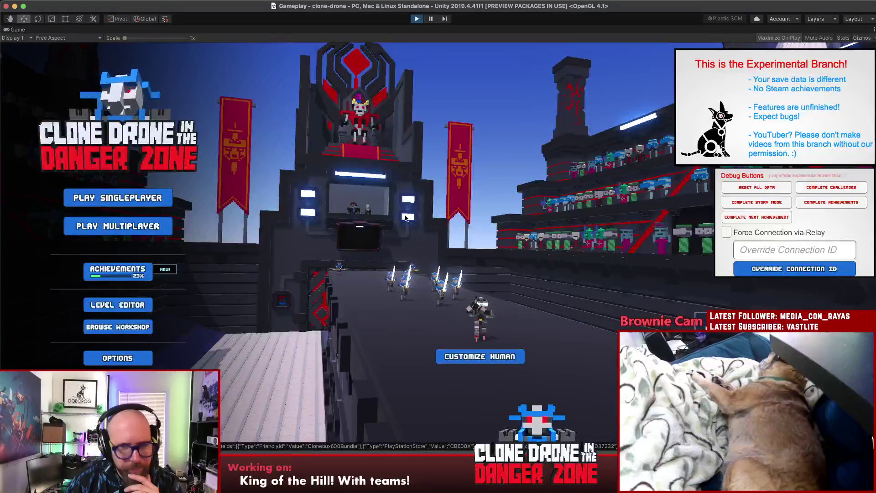
{"action": "left_click", "coordinate": [102, 230]}
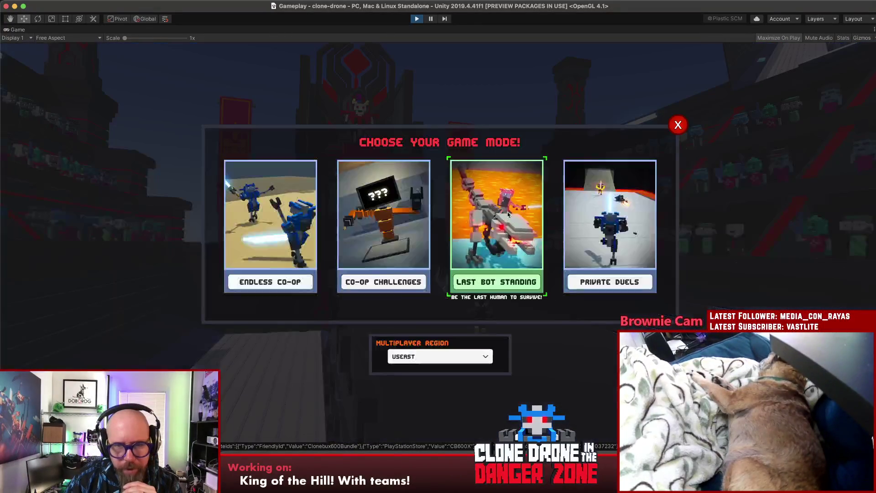
{"action": "left_click", "coordinate": [508, 211]}
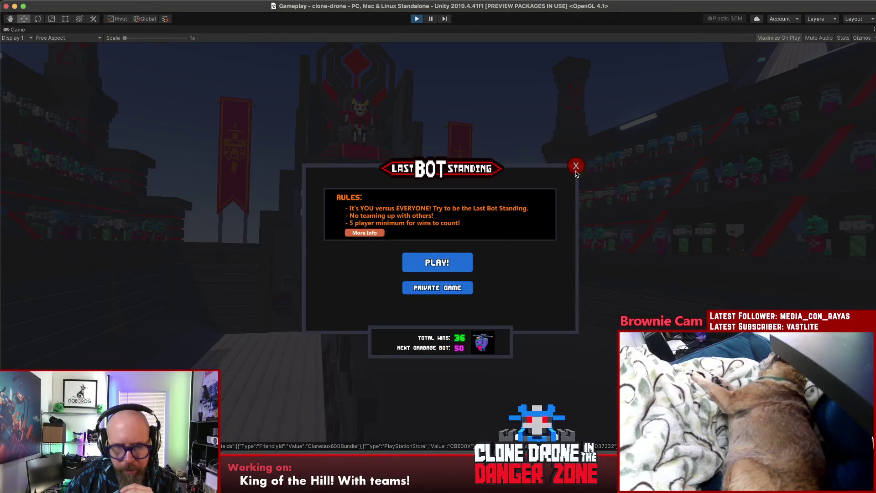
{"action": "left_click", "coordinate": [576, 166]}
{"action": "left_click", "coordinate": [562, 158]}
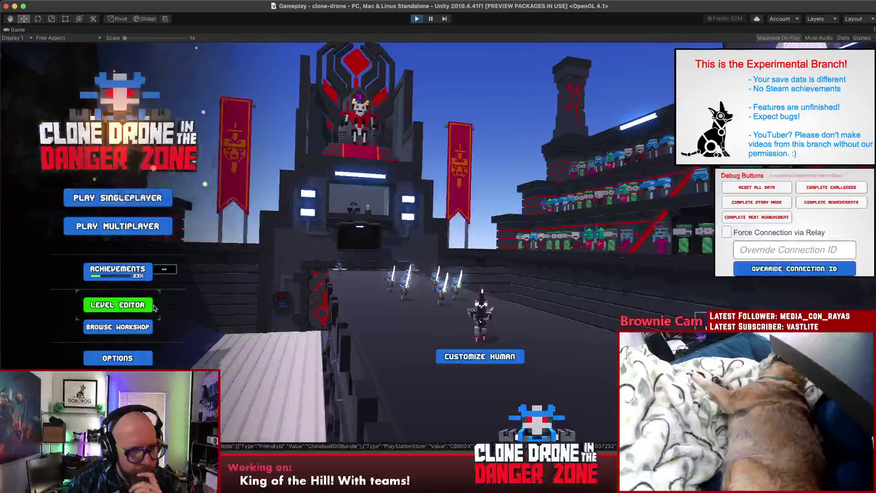
{"action": "left_click", "coordinate": [118, 304]}
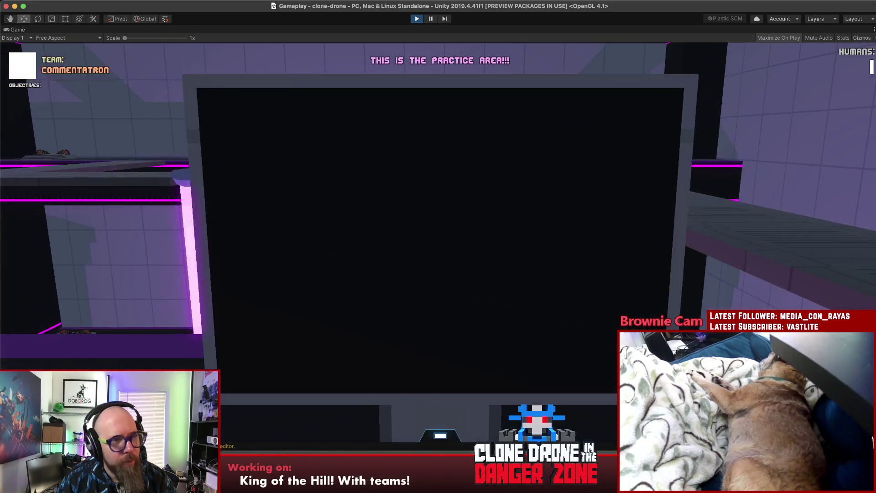
Take the Hammer Size II upgrade, pause and resume, swing the hammer, then pause again
{"action": "left_click", "coordinate": [441, 272]}
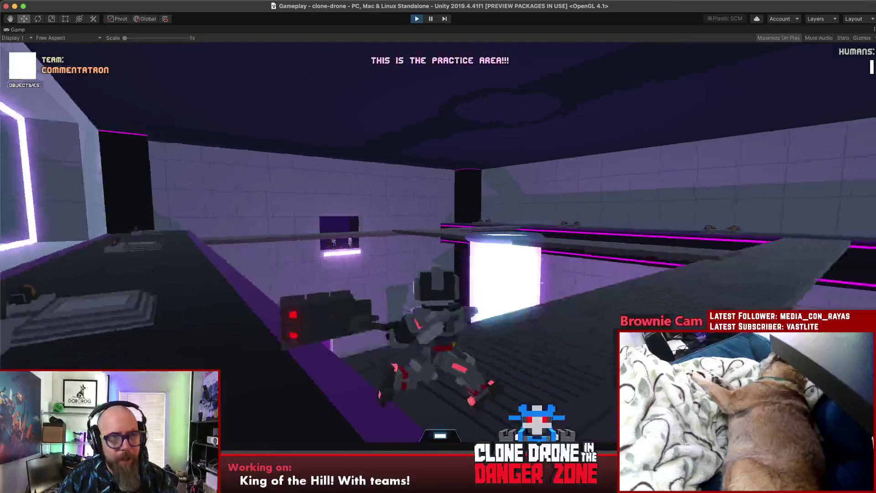
{"action": "key", "text": "Escape"}
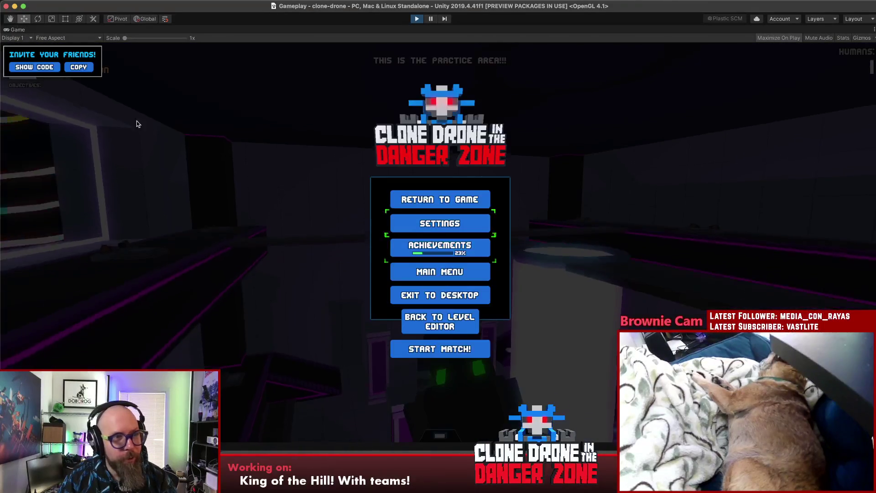
{"action": "key", "text": "Escape"}
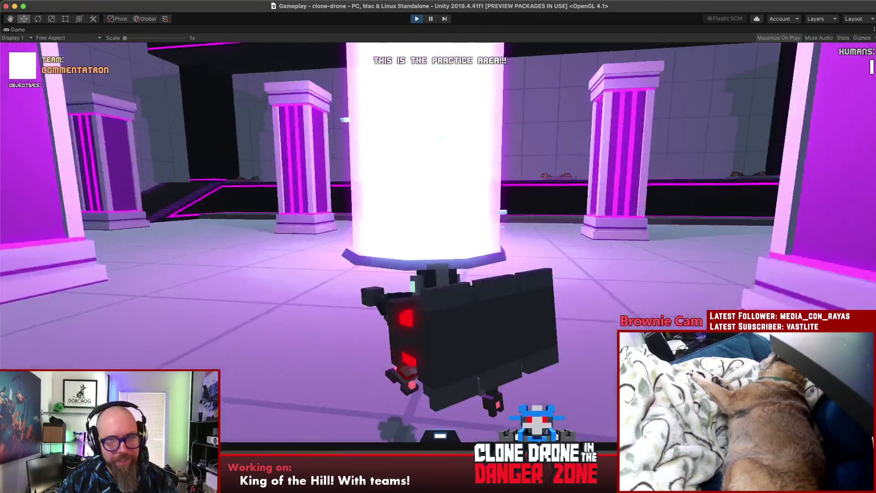
{"action": "left_click", "coordinate": [438, 247]}
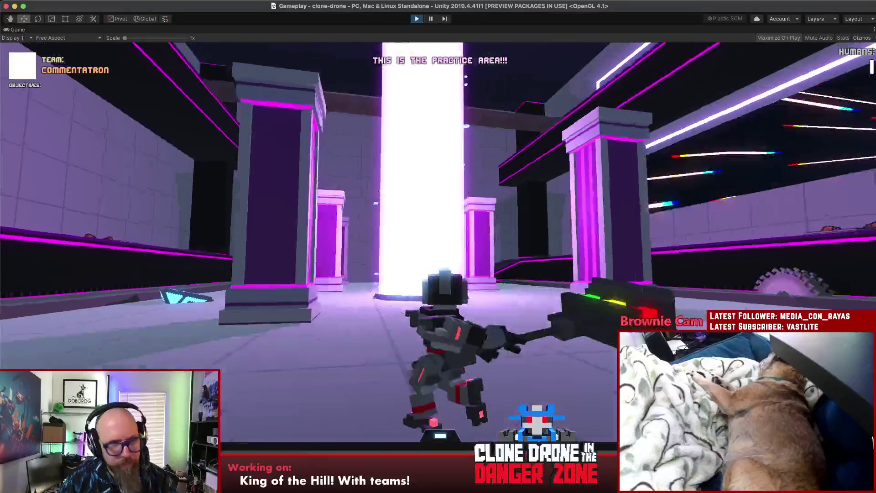
{"action": "key", "text": "Escape"}
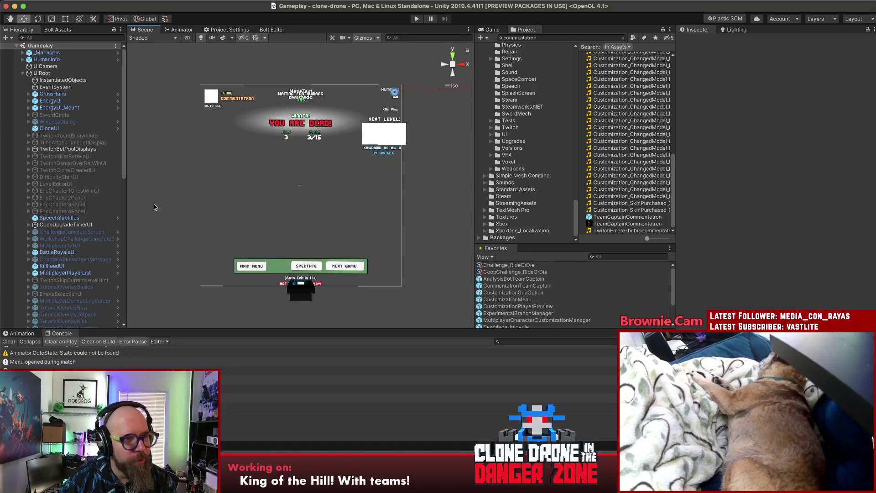
Open BattleRoyaleUI in Prefab Mode, select TeamAndObjectiveDisplay, and switch to Rider
{"action": "left_click", "coordinate": [68, 254]}
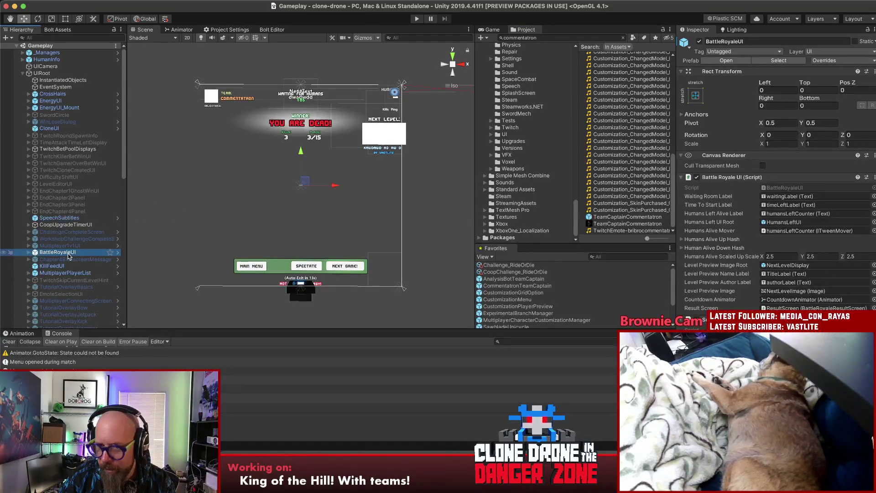
{"action": "left_click", "coordinate": [91, 252]}
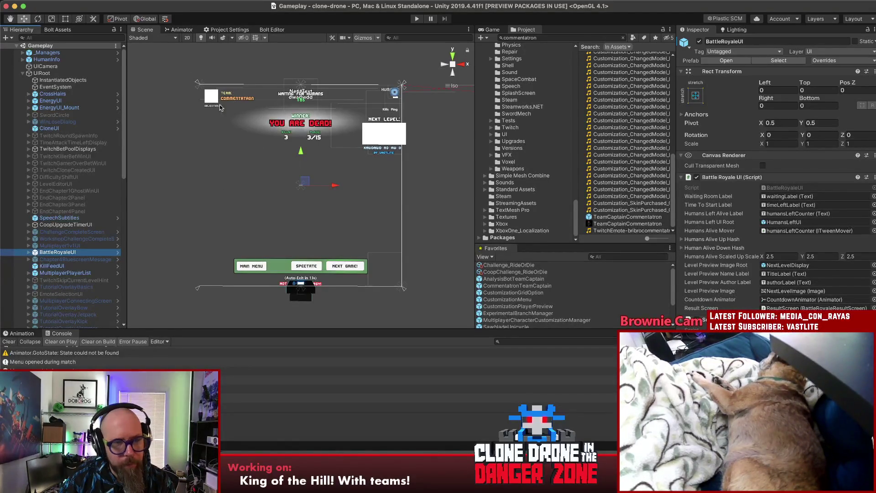
{"action": "left_click", "coordinate": [726, 60]}
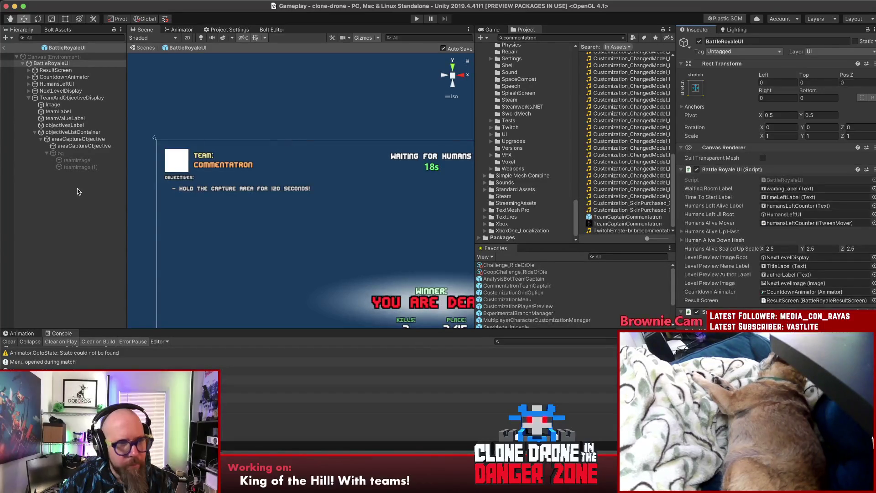
{"action": "left_click", "coordinate": [52, 98]}
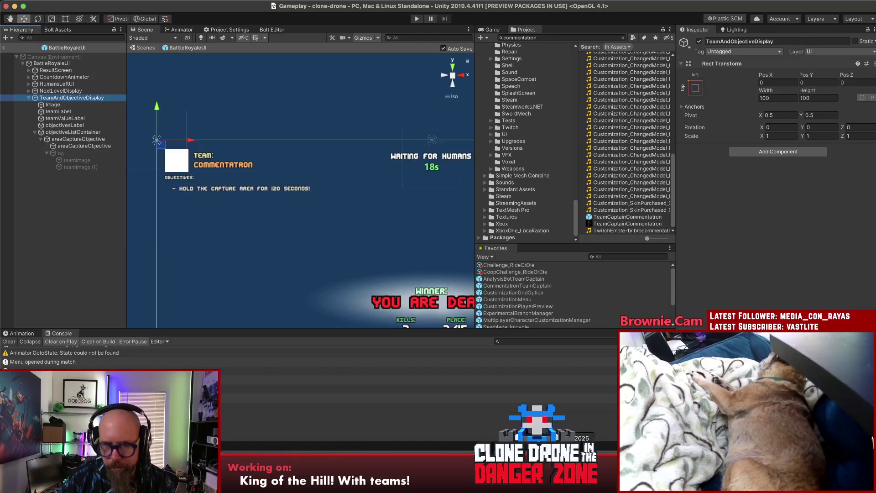
{"action": "key", "text": "super+Tab"}
{"action": "left_click", "coordinate": [436, 175]}
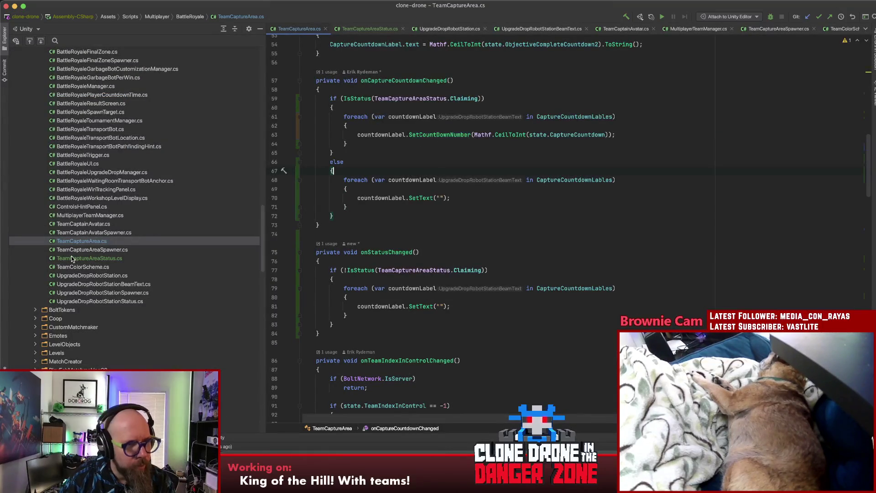
Add a new class file named TeamAndObjectiveDisplay to the BattleRoyale scripts folder
{"action": "scroll", "coordinate": [75, 257], "scroll_direction": "up", "scroll_amount": 3}
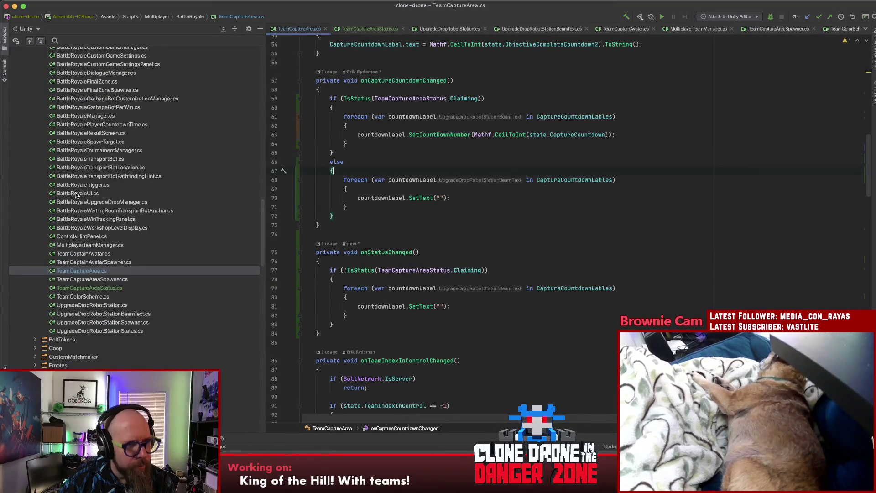
{"action": "scroll", "coordinate": [75, 187], "scroll_direction": "up", "scroll_amount": 5}
{"action": "right_click", "coordinate": [64, 129]}
{"action": "mouse_move", "coordinate": [79, 133]}
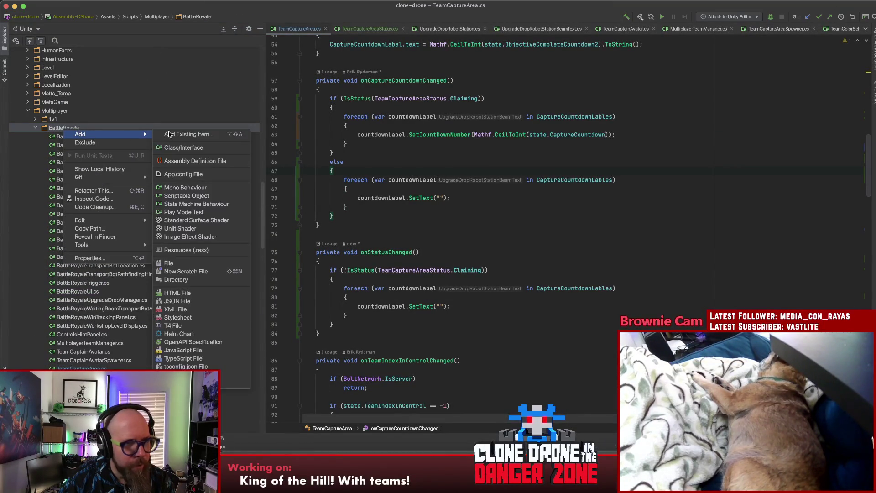
{"action": "left_click", "coordinate": [218, 147]}
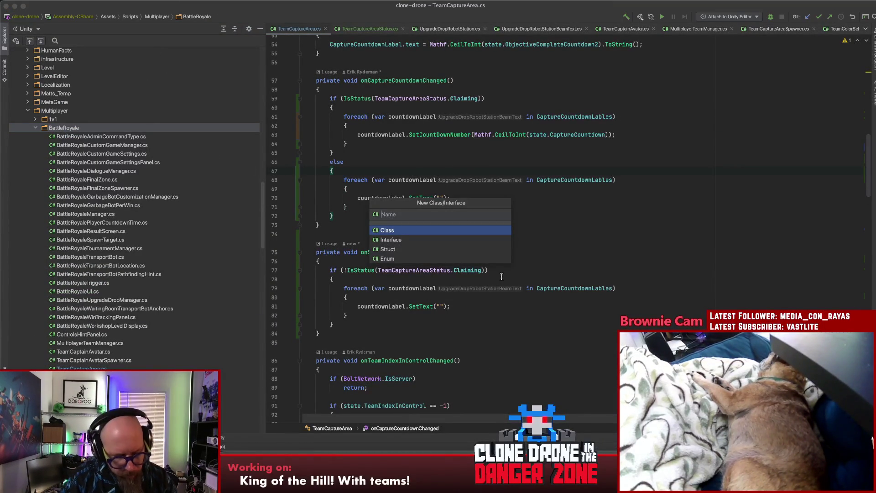
{"action": "type", "text": "TeamAndObjectiveD"}
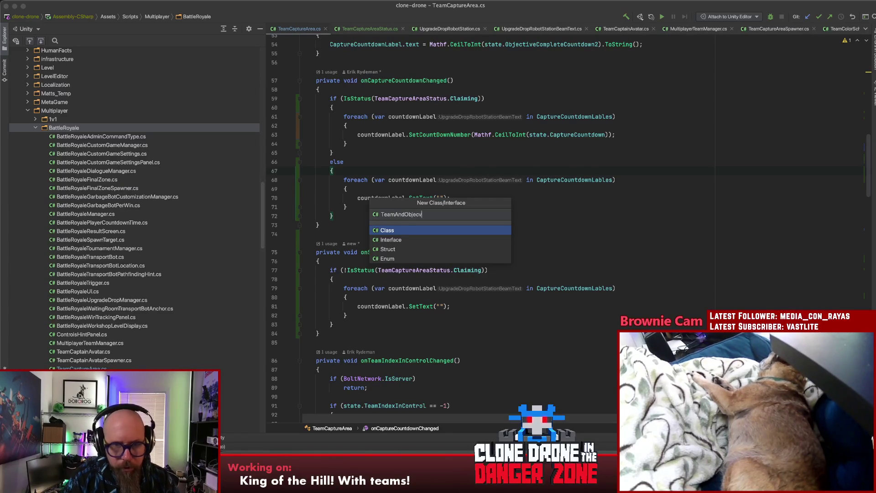
{"action": "type", "text": "isplayu"}
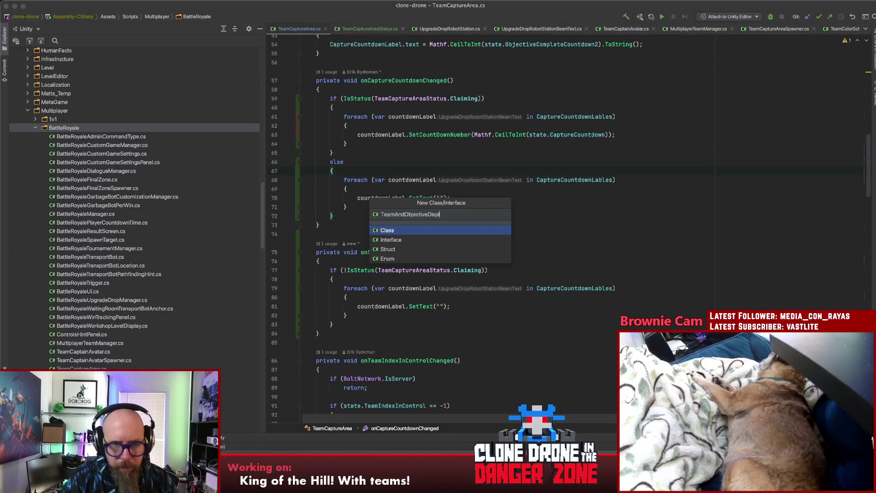
{"action": "key", "text": "Return"}
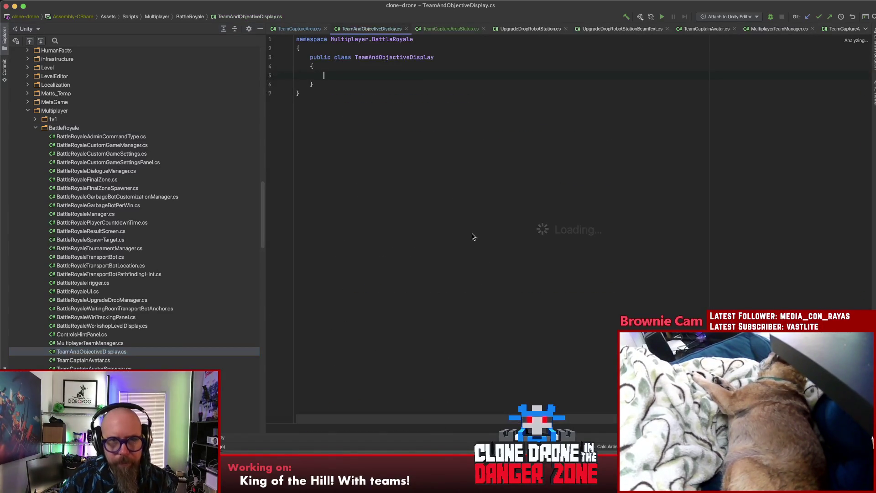
{"action": "key", "text": "super+Up"}
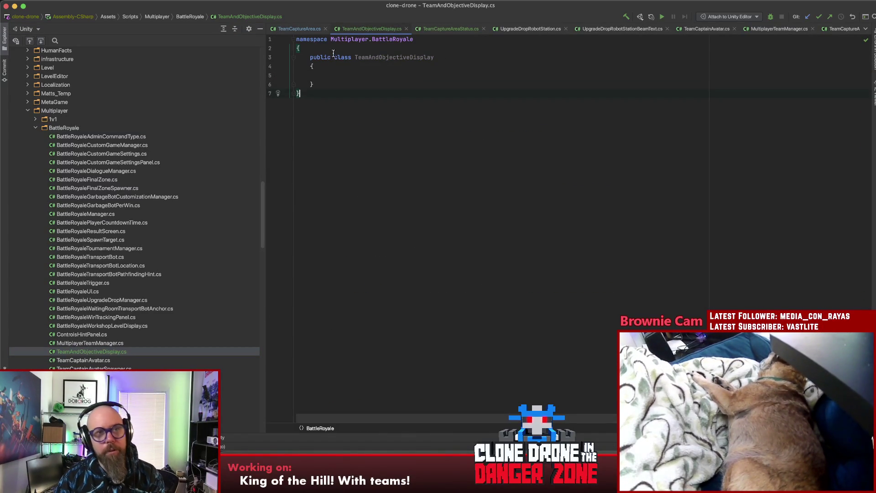
{"action": "key", "text": "shift+Down"}
{"action": "key", "text": "shift+End"}
{"action": "key", "text": "BackSpace"}
{"action": "left_click", "coordinate": [306, 88]}
{"action": "key", "text": "BackSpace"}
{"action": "left_click_drag", "start_coordinate": [314, 76], "coordinate": [302, 54]}
{"action": "key", "text": "super+alt+l"}
{"action": "left_click", "coordinate": [424, 48]}
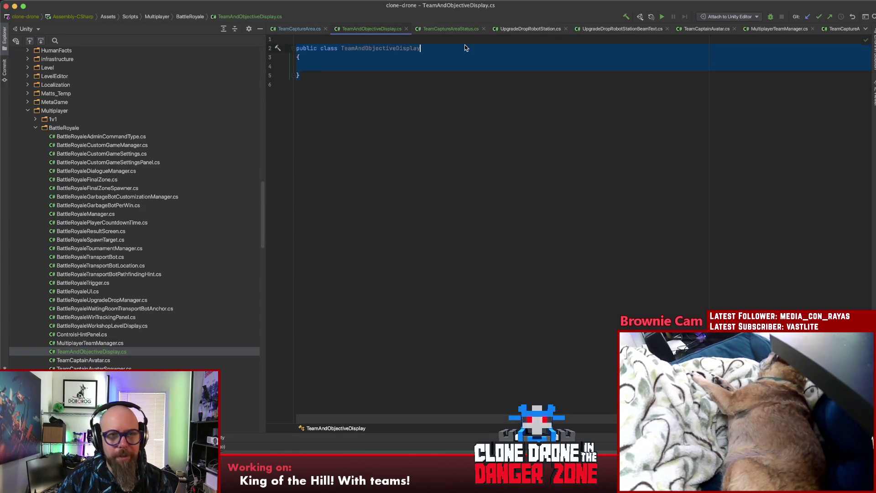
{"action": "type", "text": ": Mono"}
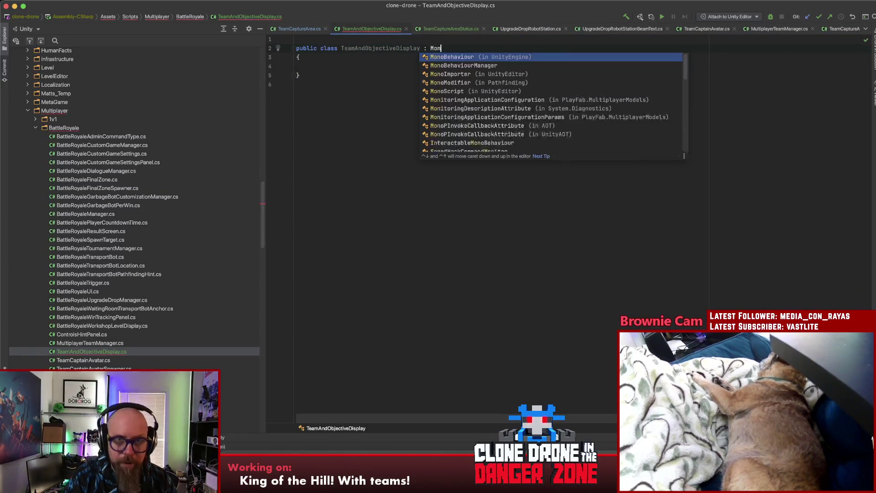
{"action": "key", "text": "Return"}
{"action": "left_click", "coordinate": [405, 93]}
{"action": "key", "text": "Return"}
{"action": "key", "text": "Return"}
{"action": "key", "text": "Return"}
{"action": "key", "text": "Up"}
{"action": "key", "text": "Up"}
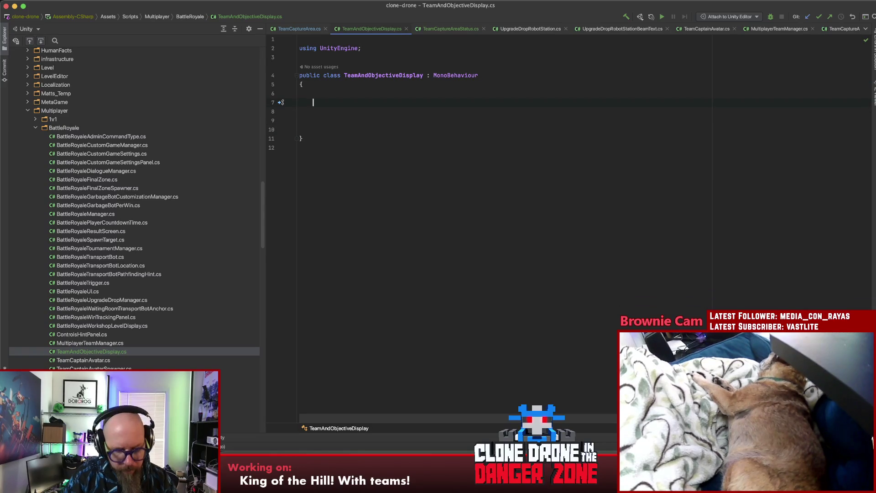
{"action": "type", "text": "priva"}
{"action": "key", "text": "Return"}
{"action": "type", "text": "void Sta"}
{"action": "key", "text": "Return"}
{"action": "key", "text": "BackSpace"}
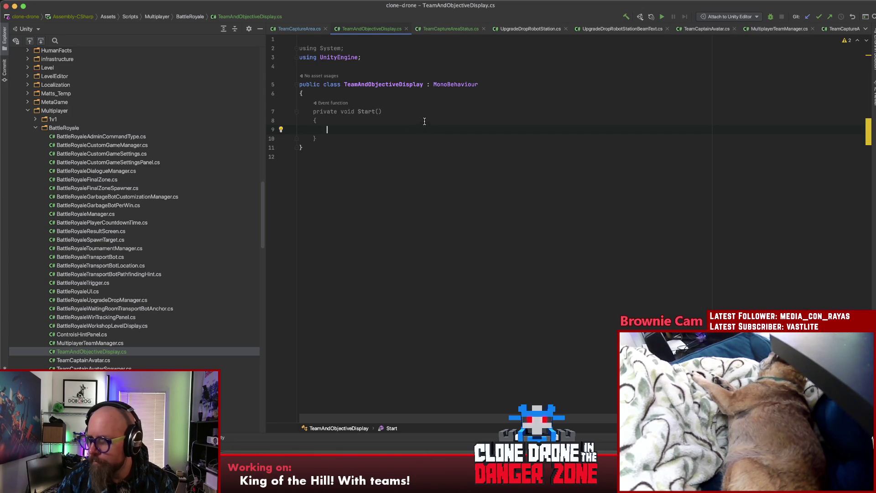
{"action": "key", "text": "Down"}
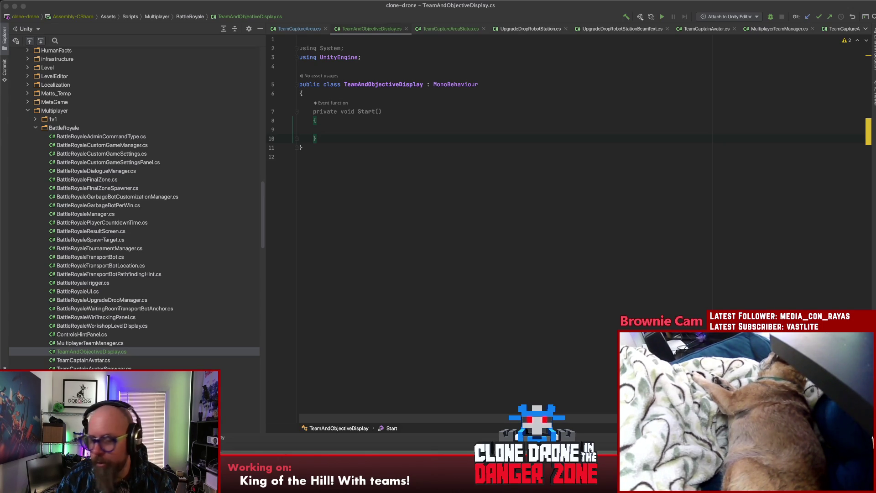
{"action": "left_click", "coordinate": [377, 132]}
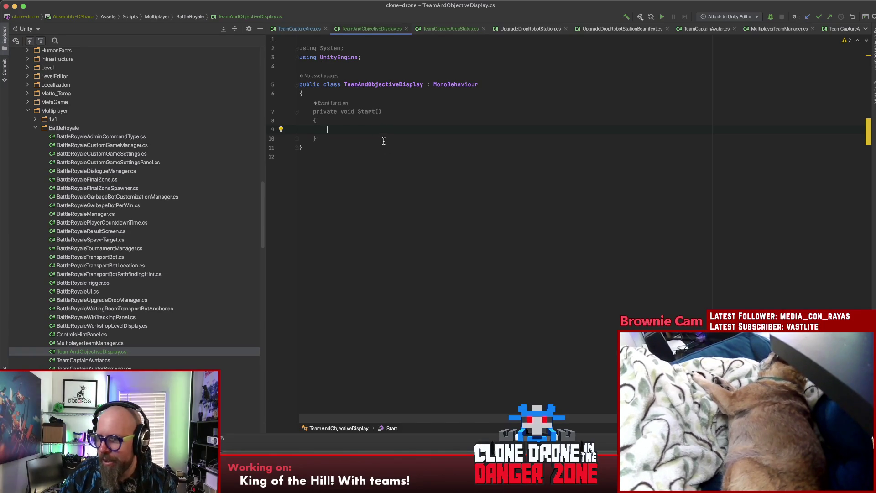
Turn the Start method into an empty public Initialize method, leaving blank lines above it
{"action": "left_click", "coordinate": [344, 93]}
{"action": "key", "text": "Return"}
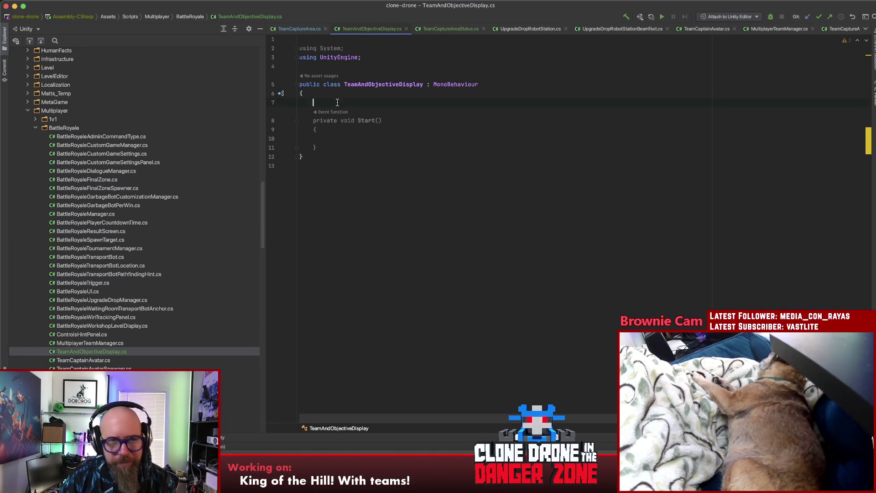
{"action": "key", "text": "Return"}
{"action": "key", "text": "Return"}
{"action": "key", "text": "Return"}
{"action": "key", "text": "Up"}
{"action": "key", "text": "Up"}
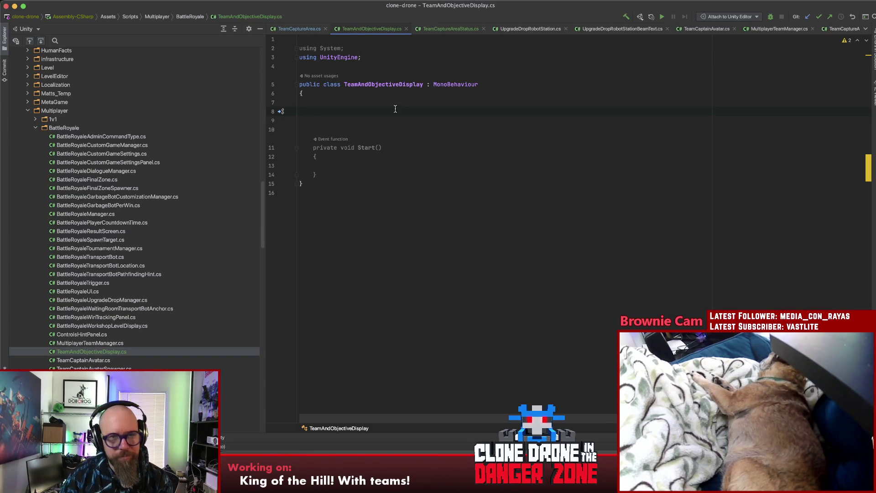
{"action": "key", "text": "Delete"}
{"action": "key", "text": "Delete"}
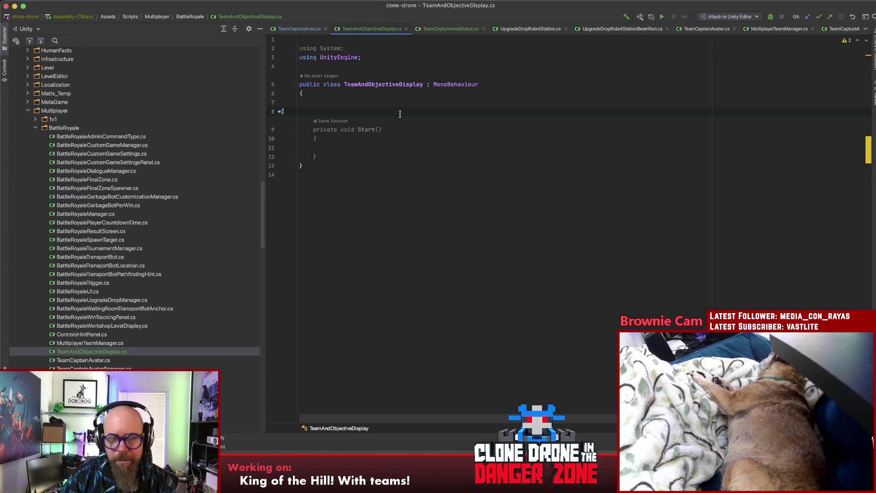
{"action": "key", "text": "super+z"}
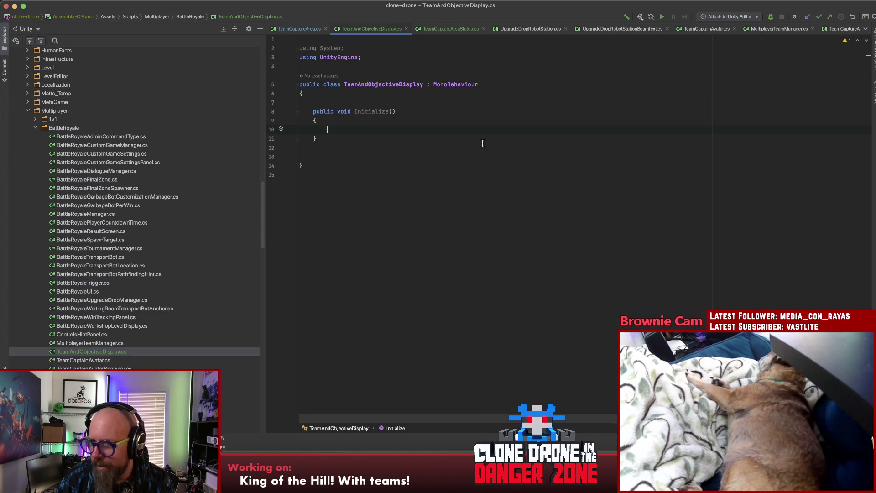
{"action": "left_click", "coordinate": [400, 103]}
{"action": "key", "text": "Return"}
{"action": "key", "text": "Return"}
{"action": "key", "text": "Return"}
{"action": "key", "text": "Up"}
{"action": "key", "text": "Up"}
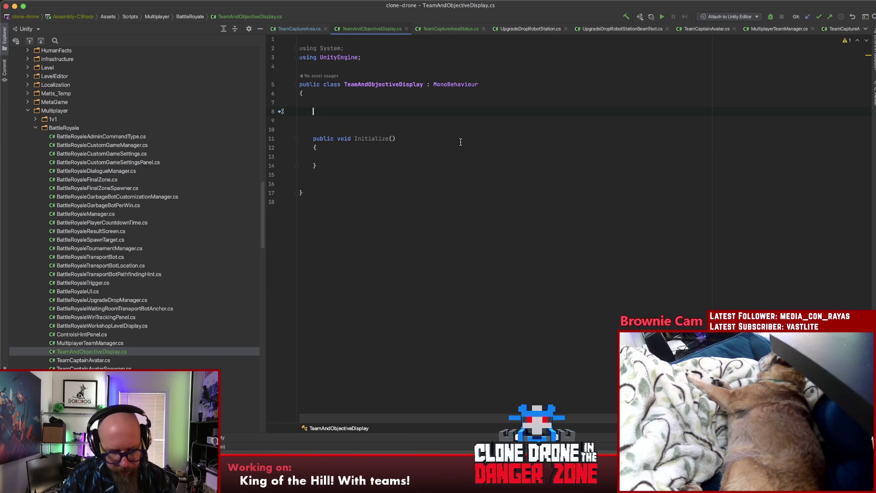
Declare a public List<UIColorSwapper> ColorSwappers field, importing System.Collections.Generic
{"action": "type", "text": "public "}
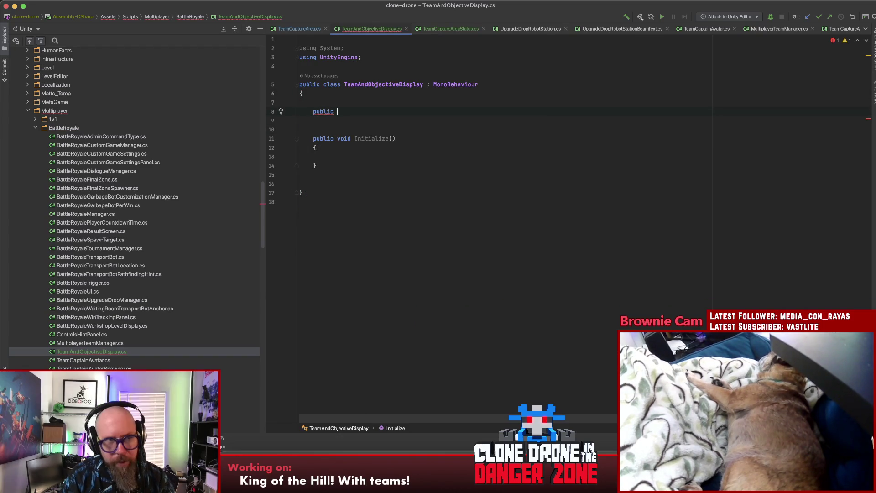
{"action": "type", "text": "List"}
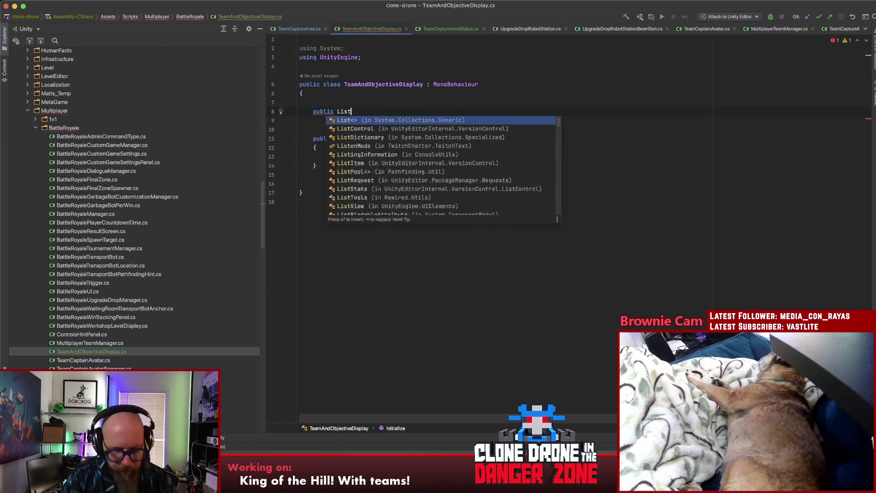
{"action": "type", "text": "<UIColorSwapper>"}
{"action": "left_click", "coordinate": [348, 111]}
{"action": "key", "text": "alt+Return"}
{"action": "key", "text": "Return"}
{"action": "left_click", "coordinate": [457, 120]}
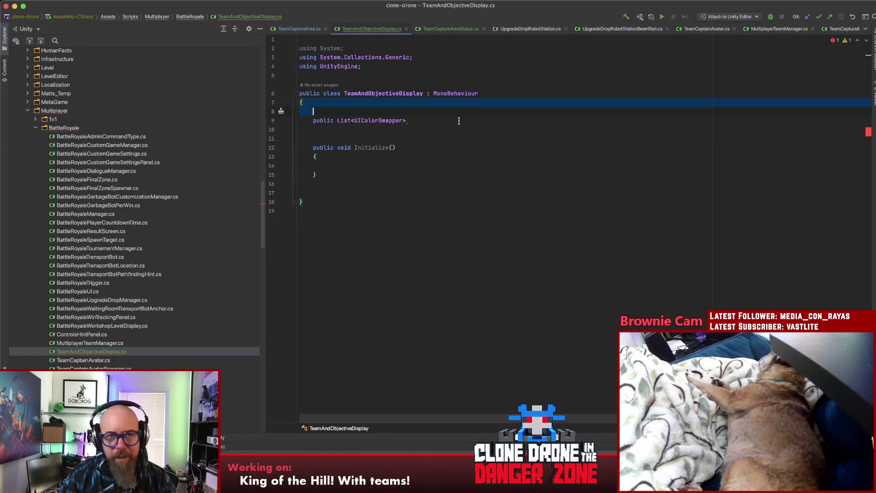
{"action": "type", "text": "ColorSwap"}
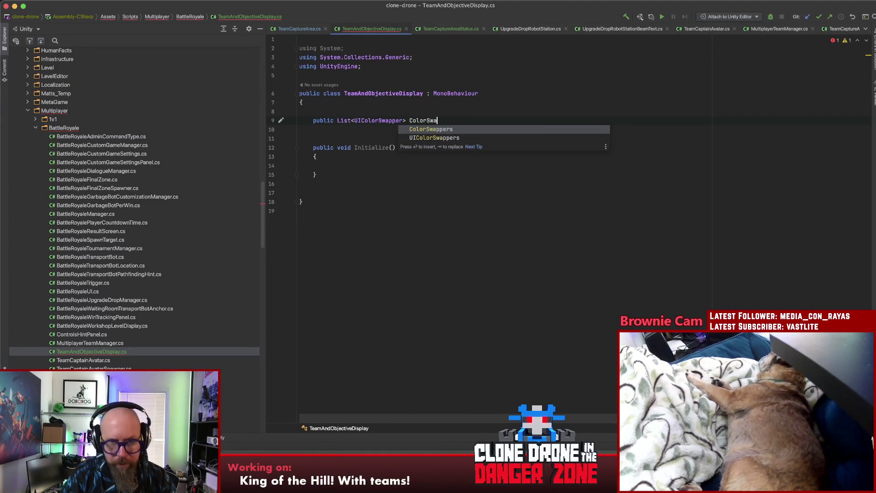
{"action": "key", "text": "Return"}
{"action": "type", "text": ";"}
{"action": "key", "text": "Return"}
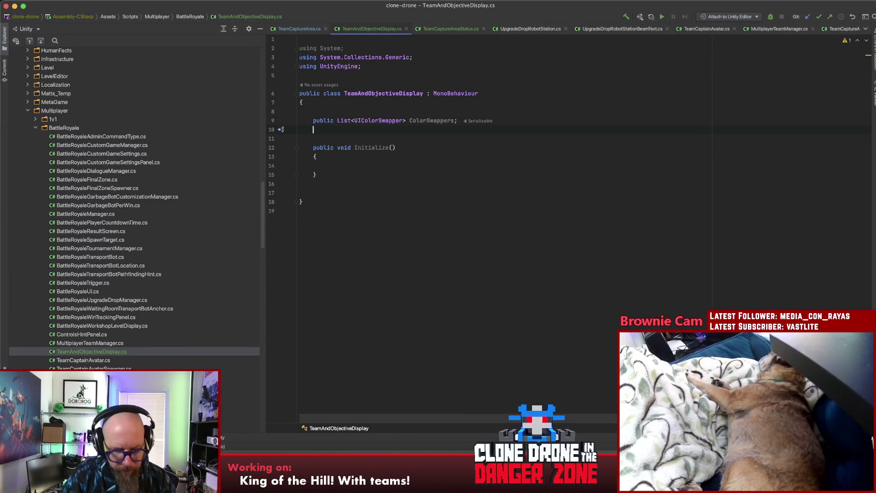
Add a public Text TeamValueLabel field, importing UnityEngine.UI instead of System.Net.Mime
{"action": "type", "text": "public La"}
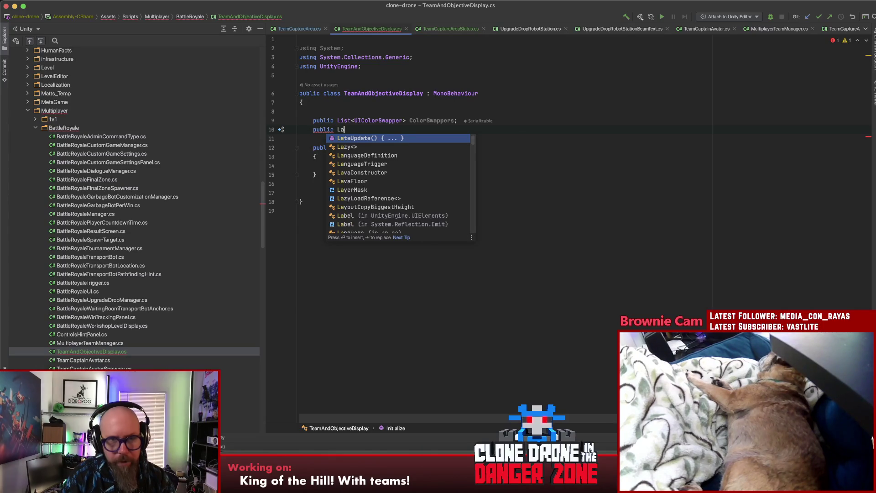
{"action": "key", "text": "BackSpace"}
{"action": "key", "text": "BackSpace"}
{"action": "type", "text": "Text"}
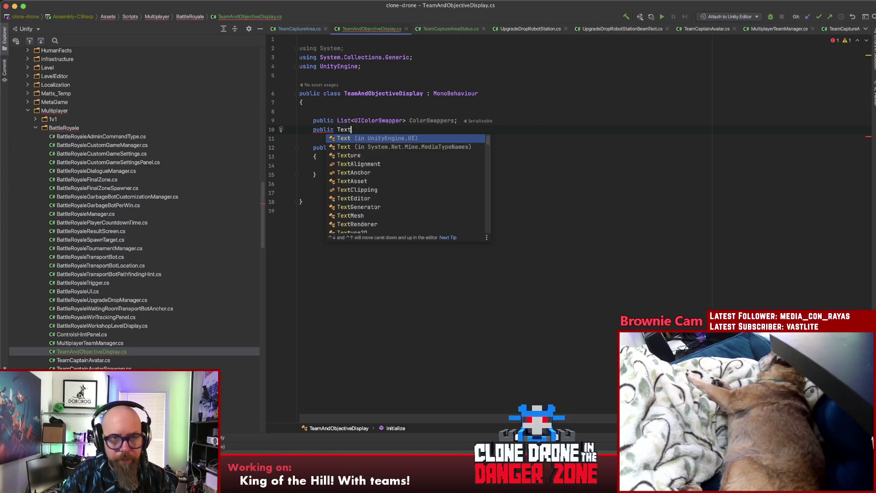
{"action": "type", "text": " TeamVal"}
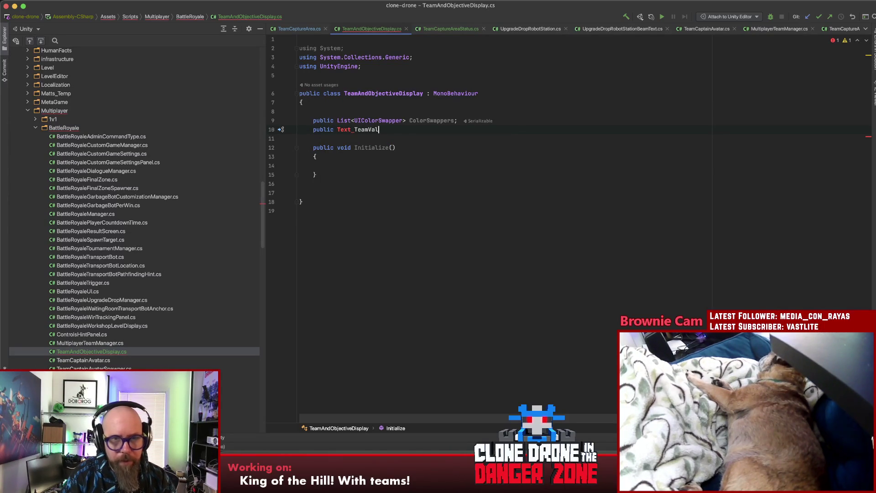
{"action": "type", "text": "ueLabel;"}
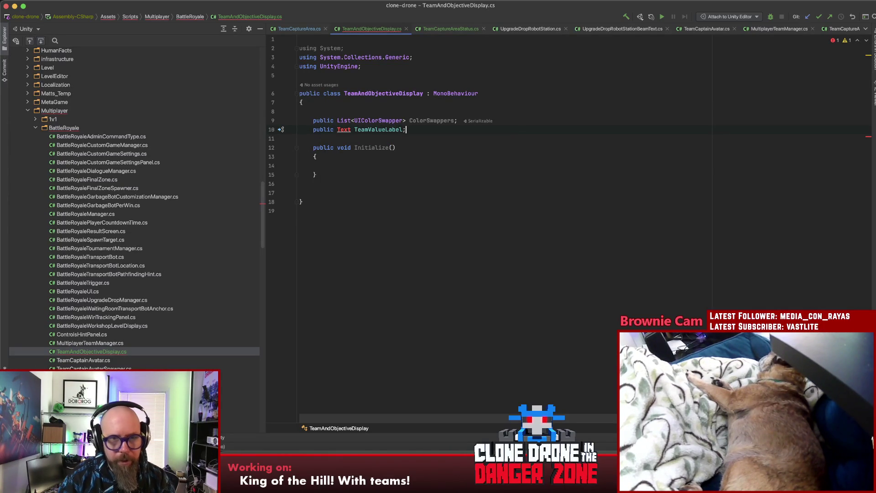
{"action": "key", "text": "alt+Return"}
{"action": "key", "text": "Return"}
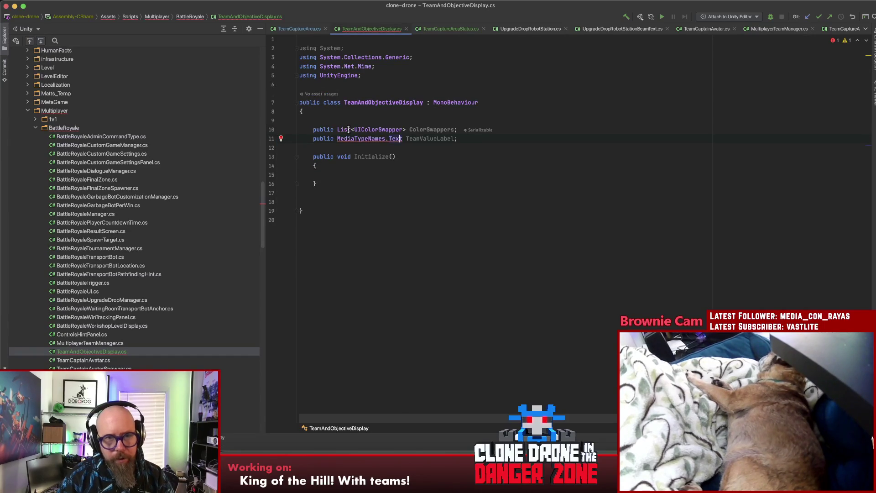
{"action": "key", "text": "super+z"}
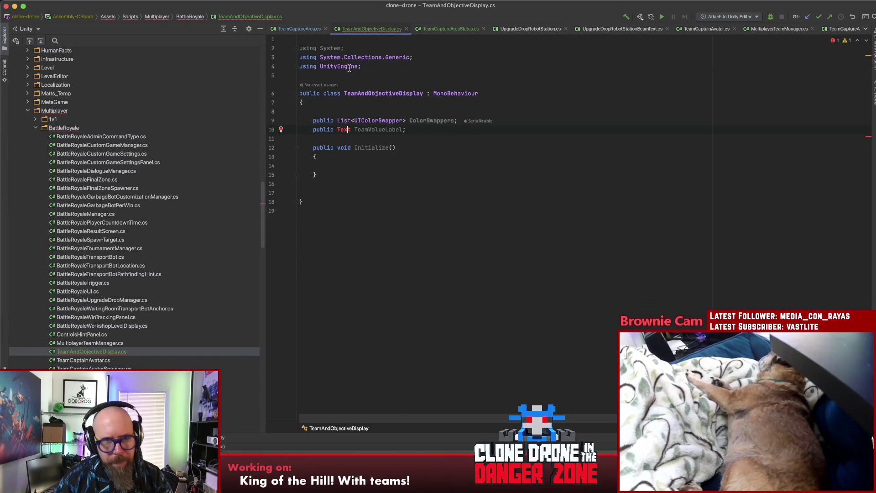
{"action": "key", "text": "alt+Return"}
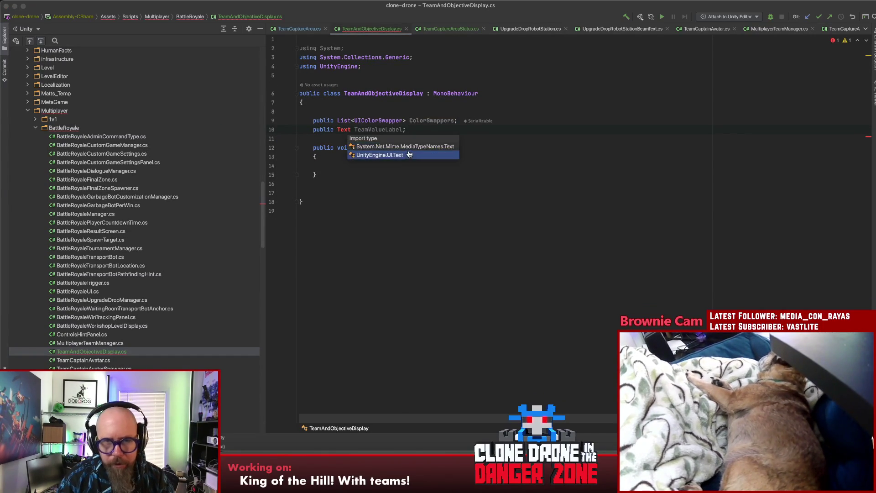
{"action": "left_click", "coordinate": [409, 155]}
{"action": "left_click", "coordinate": [417, 156]}
{"action": "left_click", "coordinate": [433, 174]}
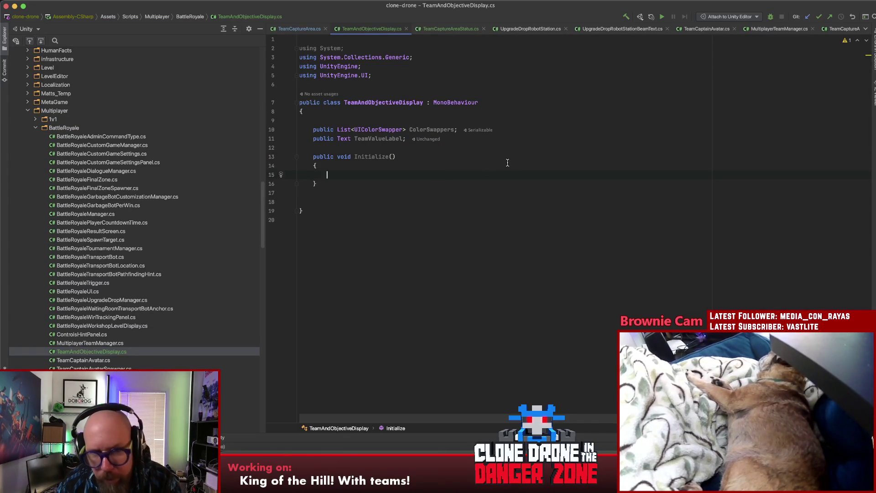
Add a public GameObject DisplayRoot field above Initialize
{"action": "left_click", "coordinate": [422, 145]}
{"action": "key", "text": "Return"}
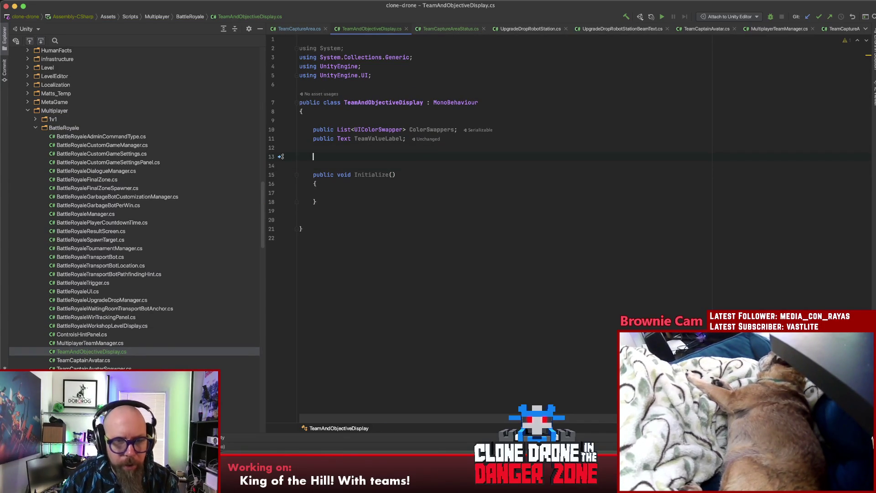
{"action": "type", "text": "puyb"}
{"action": "key", "text": "BackSpace"}
{"action": "key", "text": "BackSpace"}
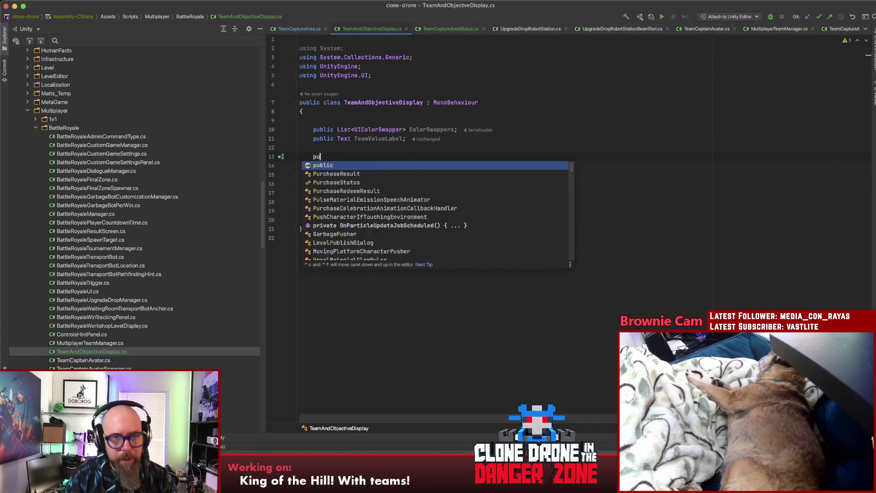
{"action": "type", "text": "blic GameObject "}
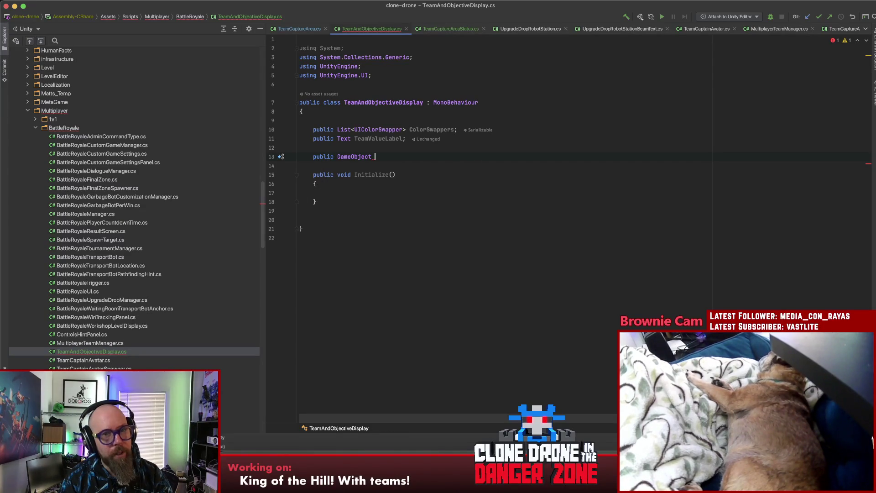
{"action": "type", "text": "Root"}
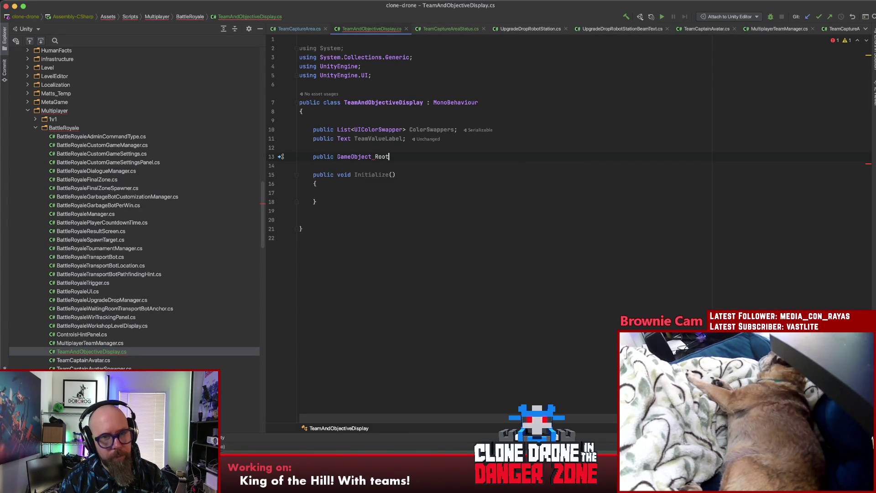
{"action": "key", "text": "BackSpace"}
{"action": "key", "text": "BackSpace"}
{"action": "key", "text": "BackSpace"}
{"action": "key", "text": "BackSpace"}
{"action": "type", "text": "Dis"}
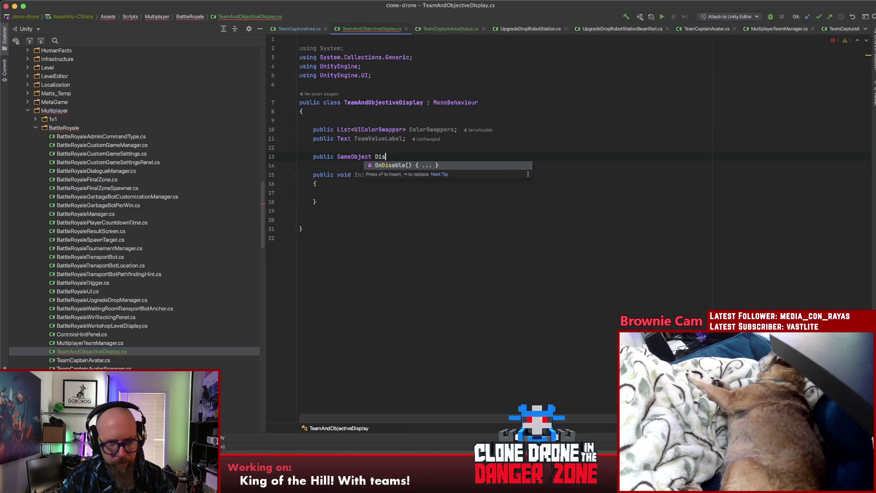
{"action": "type", "text": "playRoot;"}
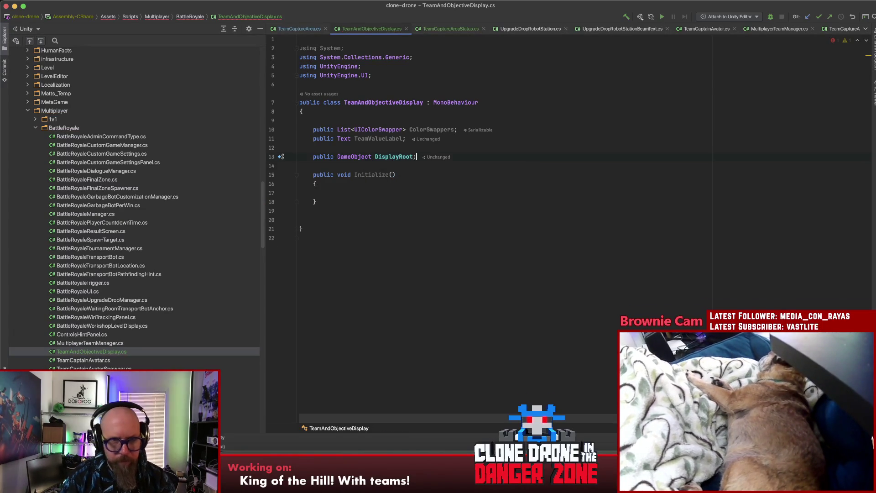
{"action": "key", "text": "Return"}
Add a public ObjectiveContainer field below DisplayRoot, typed as RectTransform
{"action": "type", "text": "public "}
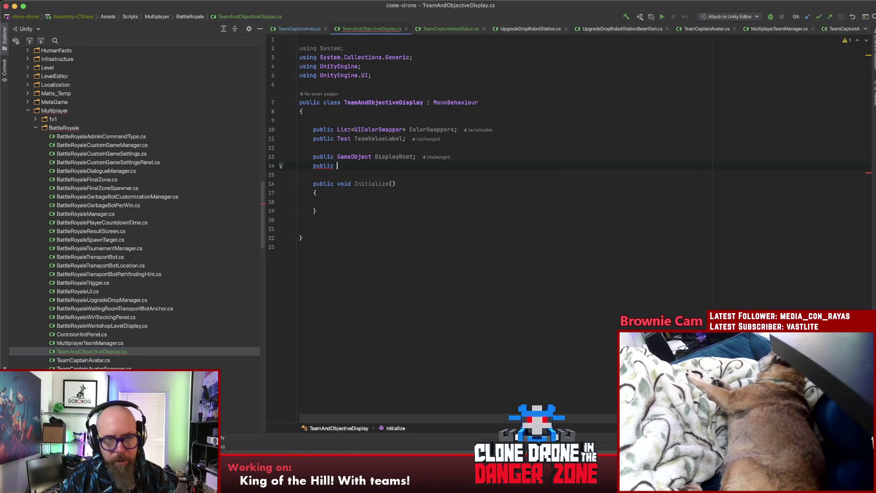
{"action": "type", "text": "Transform"}
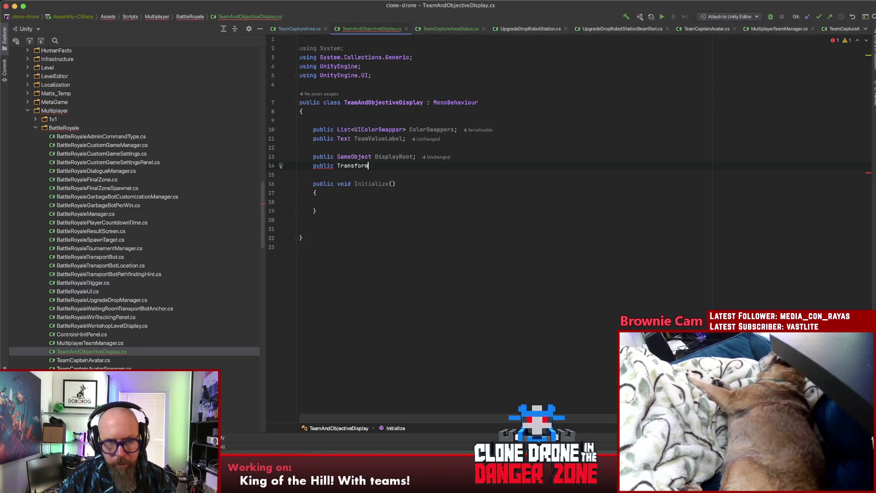
{"action": "type", "text": " Objective"}
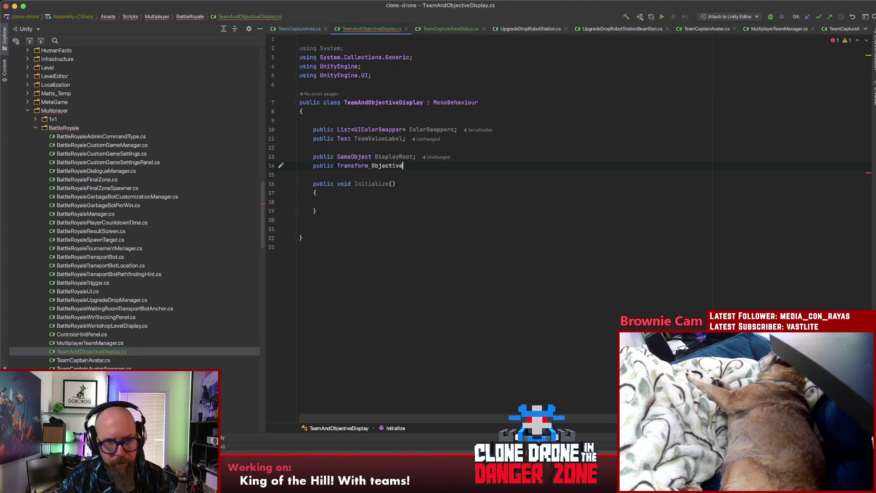
{"action": "type", "text": "Container;"}
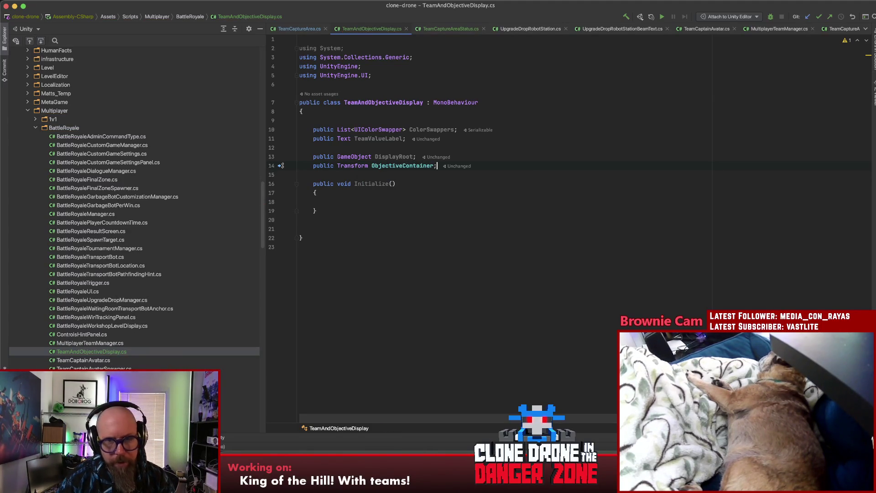
{"action": "double_click", "coordinate": [350, 165]}
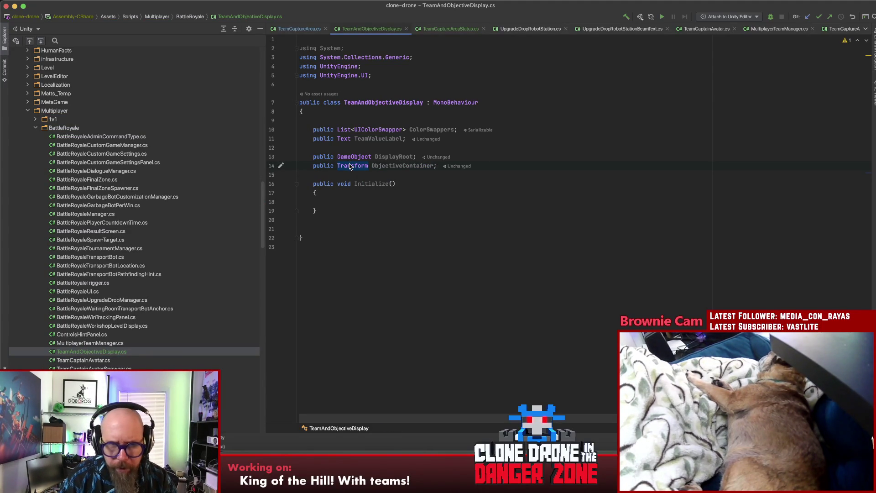
{"action": "key", "text": "Left"}
{"action": "type", "text": "Rect"}
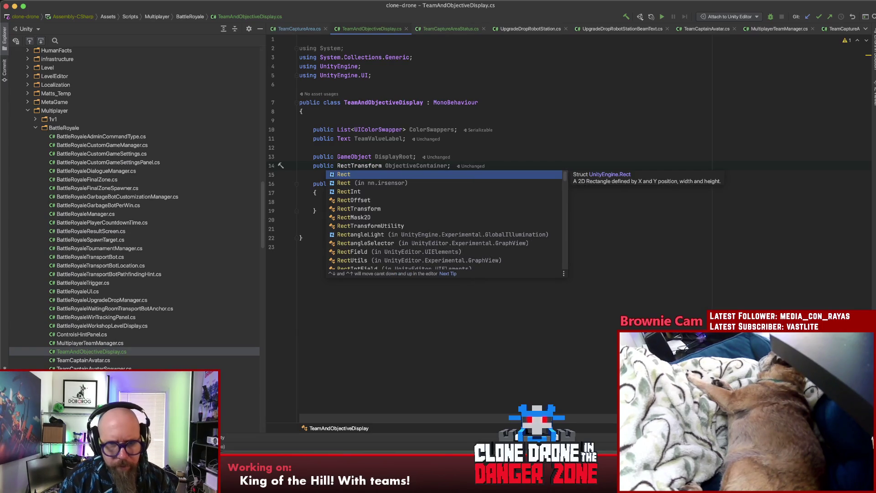
{"action": "key", "text": "Escape"}
{"action": "left_click", "coordinate": [363, 201]}
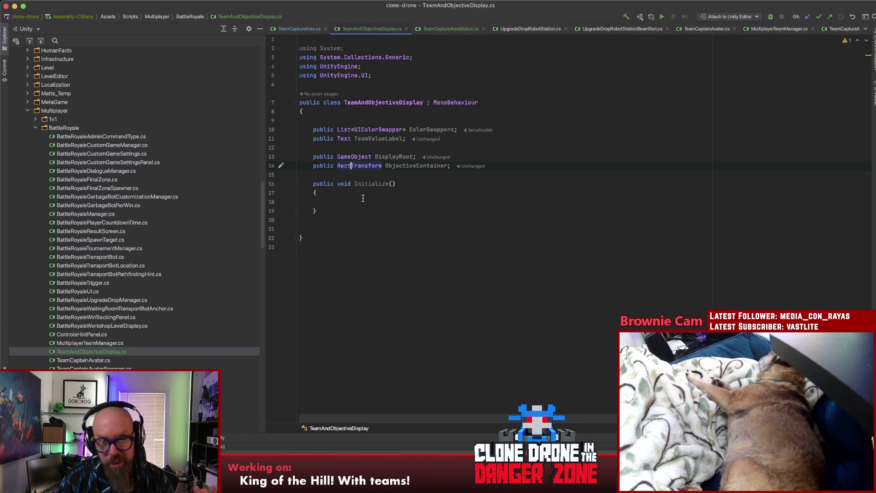
{"action": "left_click", "coordinate": [358, 165]}
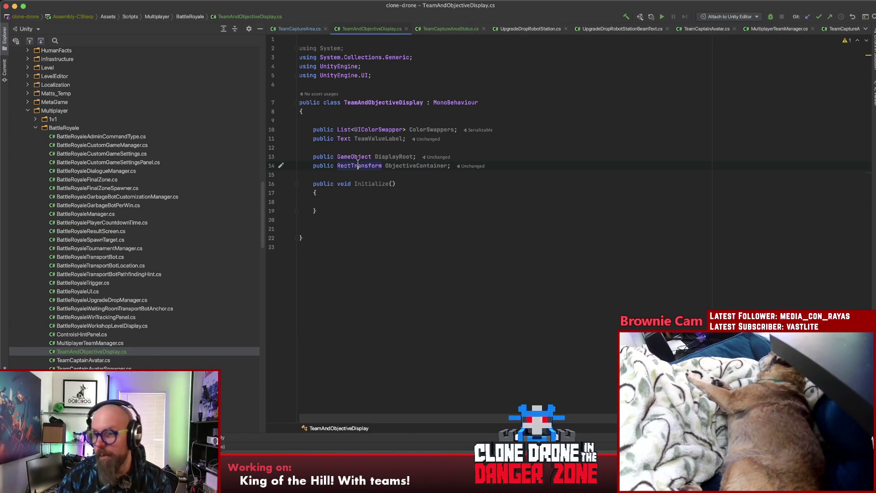
{"action": "left_click", "coordinate": [390, 202]}
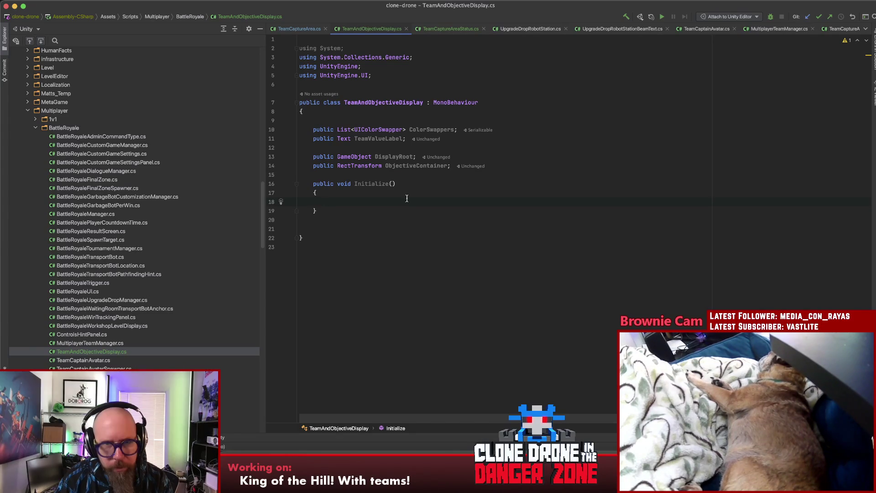
{"action": "left_click", "coordinate": [322, 26]}
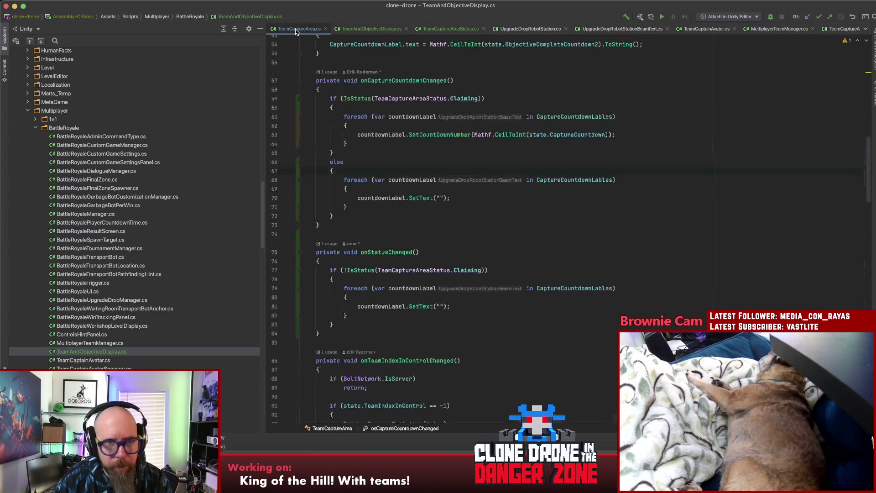
In TeamCaptureArea.cs, trace TeamColorSwappers usage to the GetTeamColorSchemeFromActiveAvatars definition
{"action": "scroll", "coordinate": [616, 203], "scroll_direction": "up", "scroll_amount": 15}
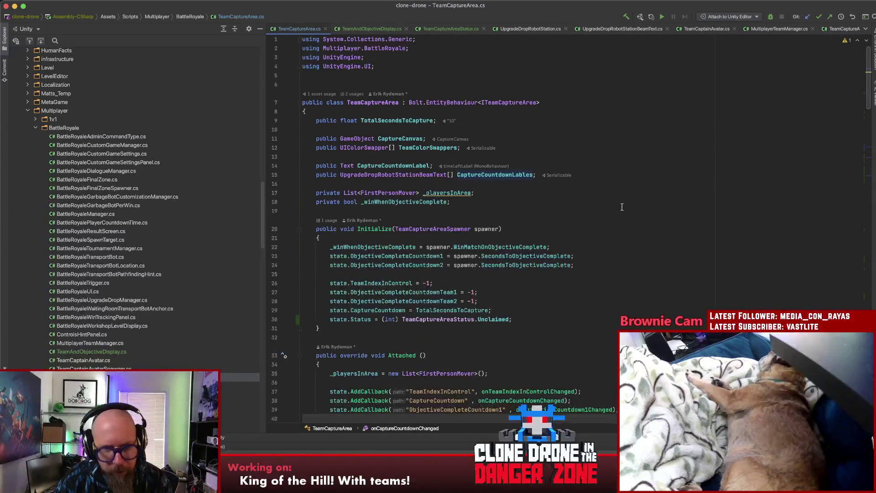
{"action": "left_click", "coordinate": [607, 228]}
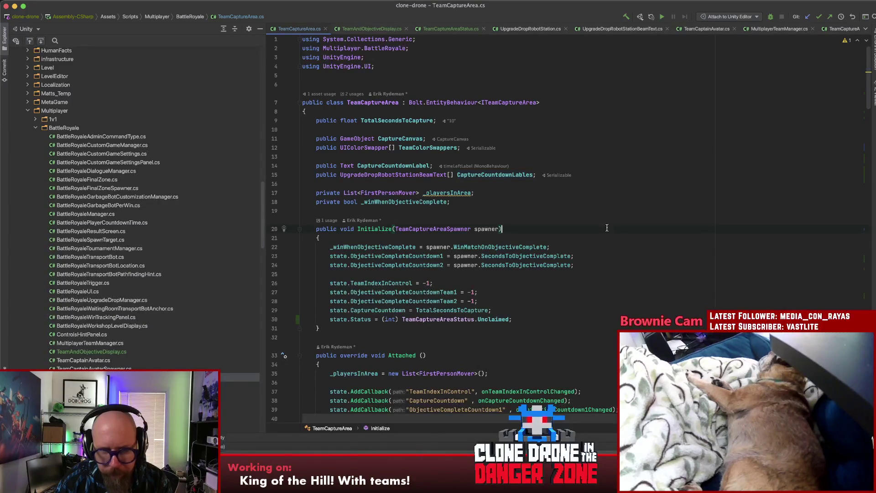
{"action": "left_click", "coordinate": [438, 148]}
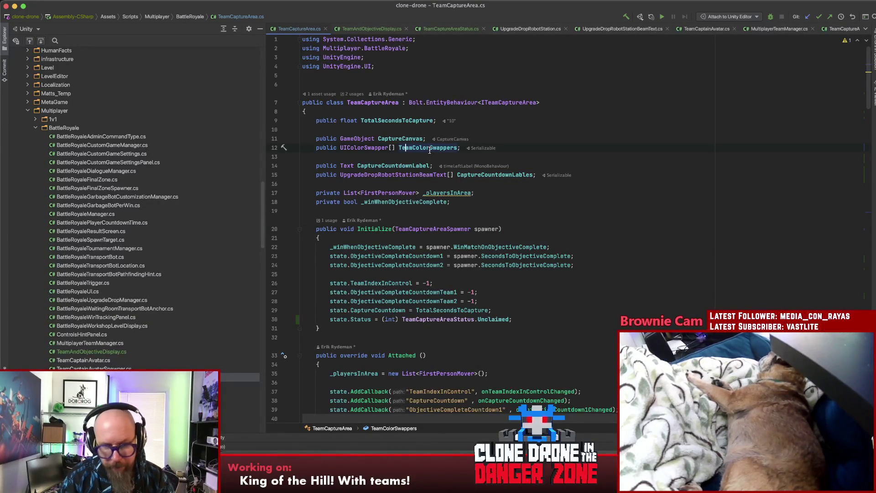
{"action": "left_click", "coordinate": [430, 148], "text": "super"}
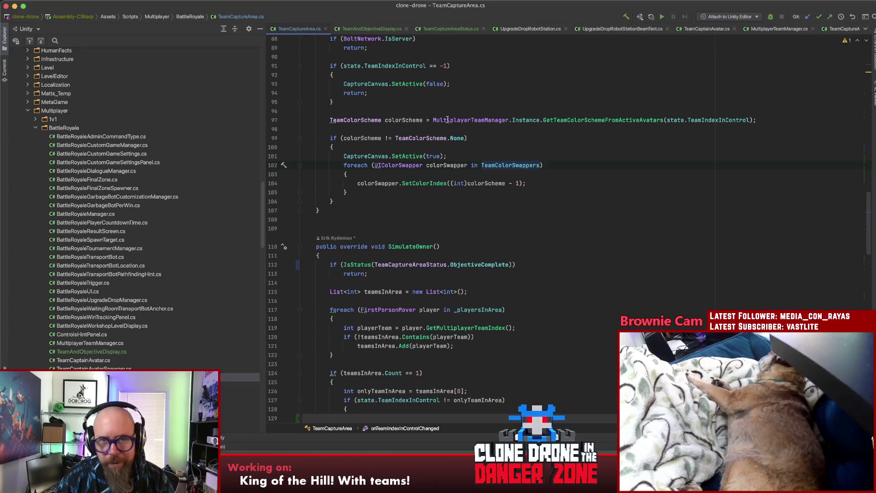
{"action": "left_click", "coordinate": [474, 119]}
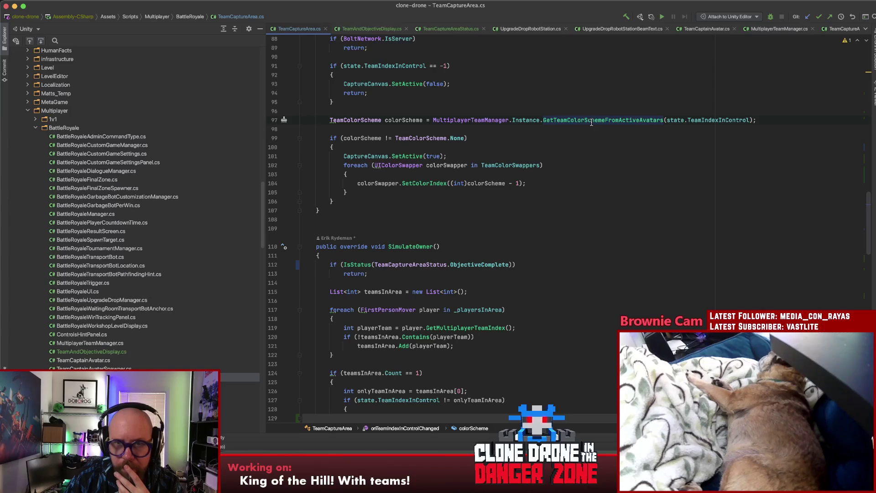
{"action": "left_click", "coordinate": [558, 119], "text": "super"}
{"action": "scroll", "coordinate": [584, 125], "scroll_direction": "up", "scroll_amount": 5}
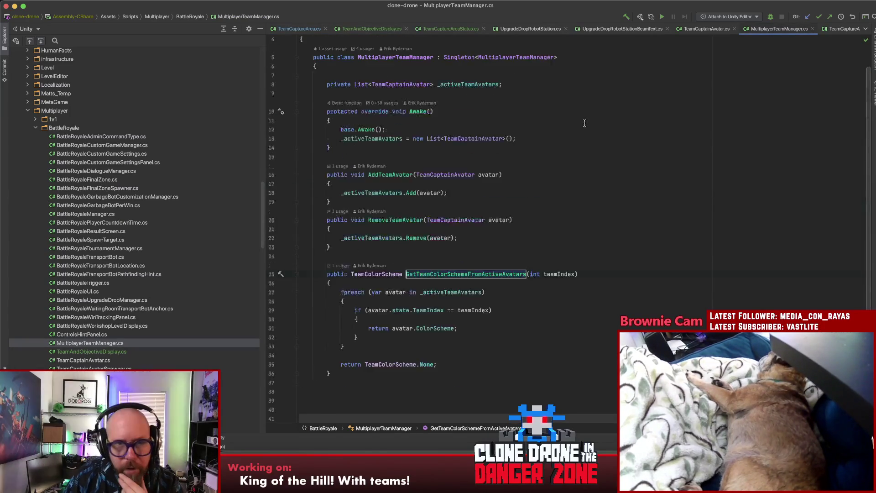
Read through GetTeamColorSchemeFromActiveAvatars's avatar loop, then navigate back to its call in TeamCaptureArea.cs
{"action": "scroll", "coordinate": [584, 123], "scroll_direction": "down", "scroll_amount": 1}
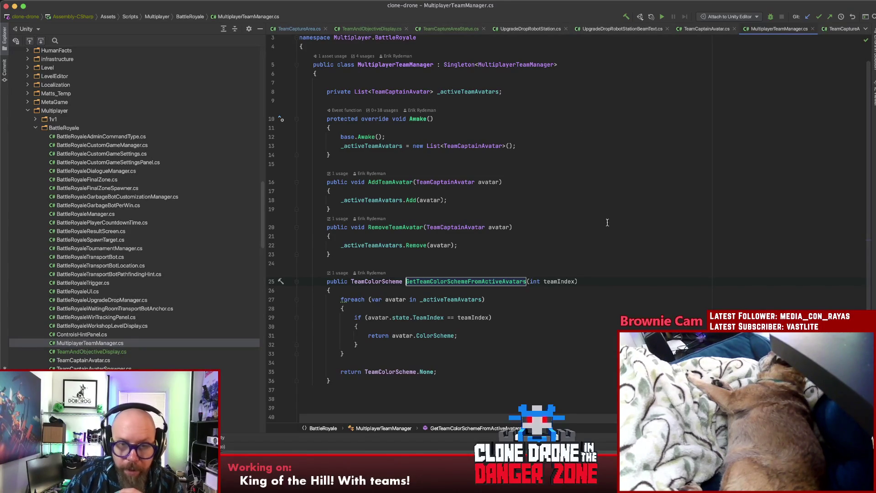
{"action": "left_click", "coordinate": [508, 308]}
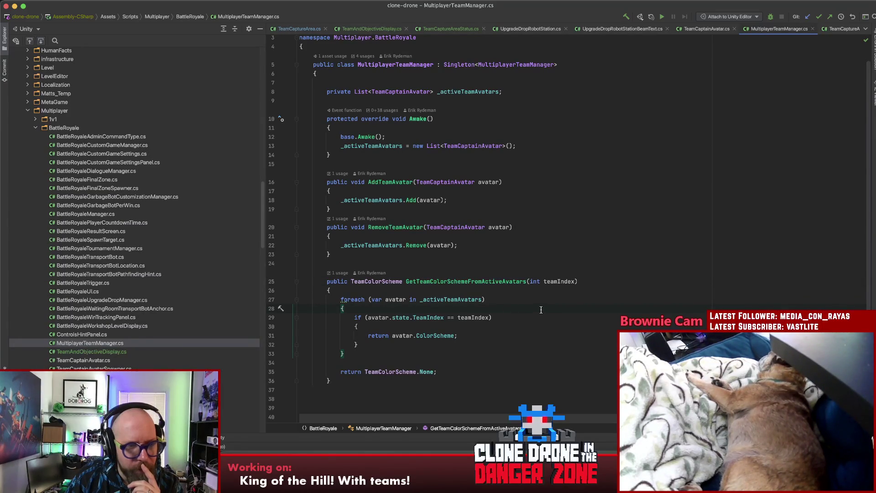
{"action": "scroll", "coordinate": [541, 311], "scroll_direction": "down", "scroll_amount": 3}
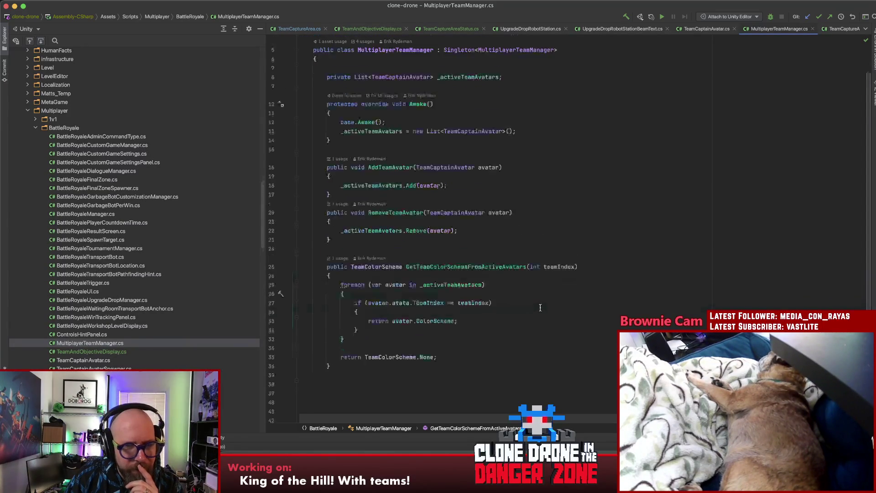
{"action": "left_click", "coordinate": [502, 324]}
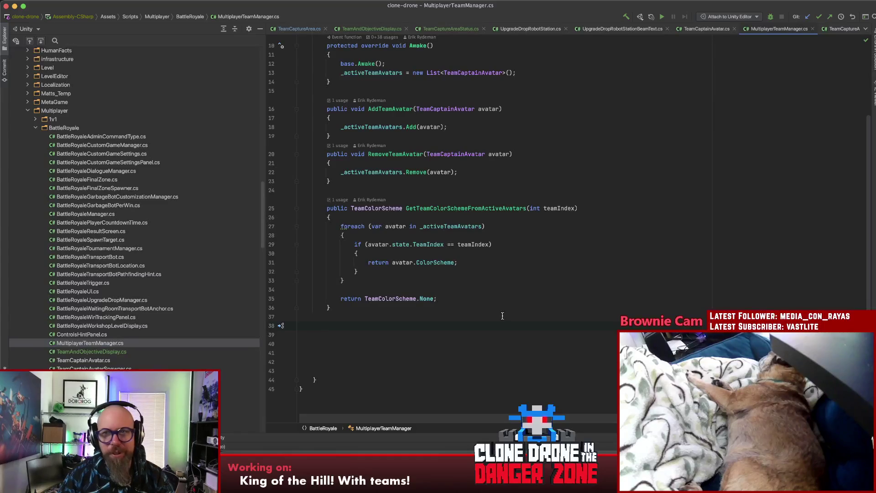
{"action": "key", "text": "super+bracketleft"}
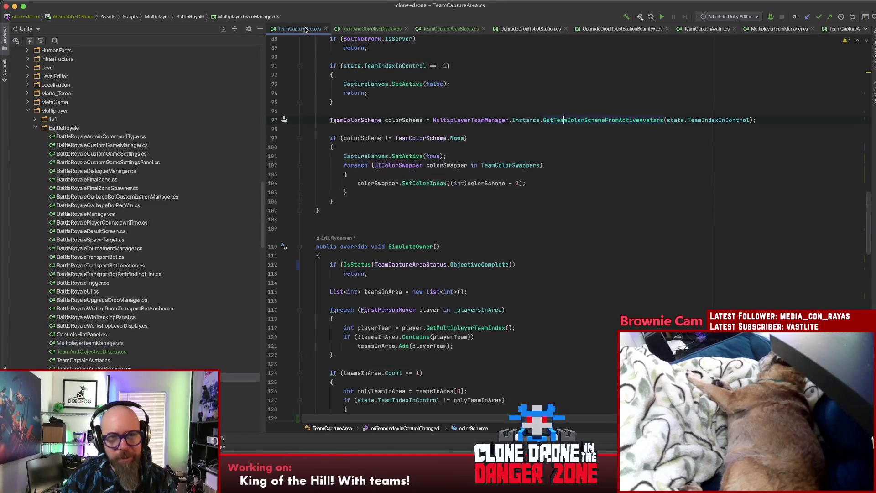
{"action": "scroll", "coordinate": [599, 298], "scroll_direction": "down", "scroll_amount": 5}
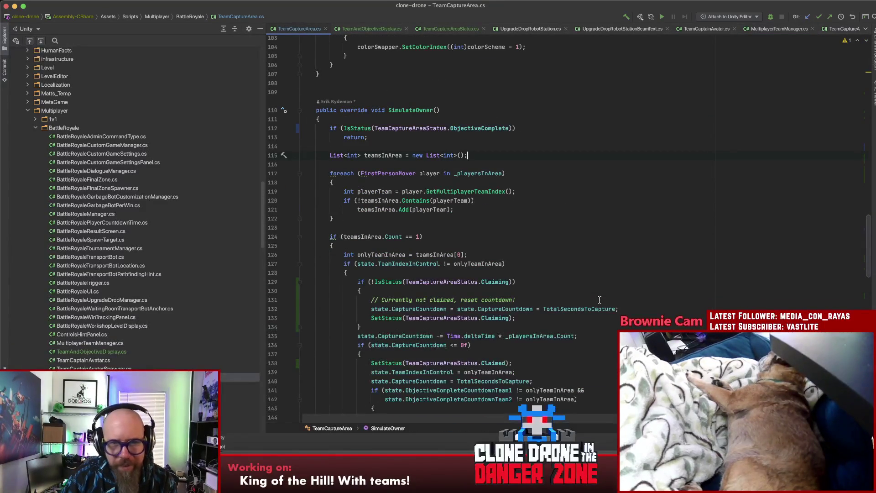
{"action": "scroll", "coordinate": [607, 301], "scroll_direction": "down", "scroll_amount": 10}
{"action": "scroll", "coordinate": [610, 302], "scroll_direction": "up", "scroll_amount": 20}
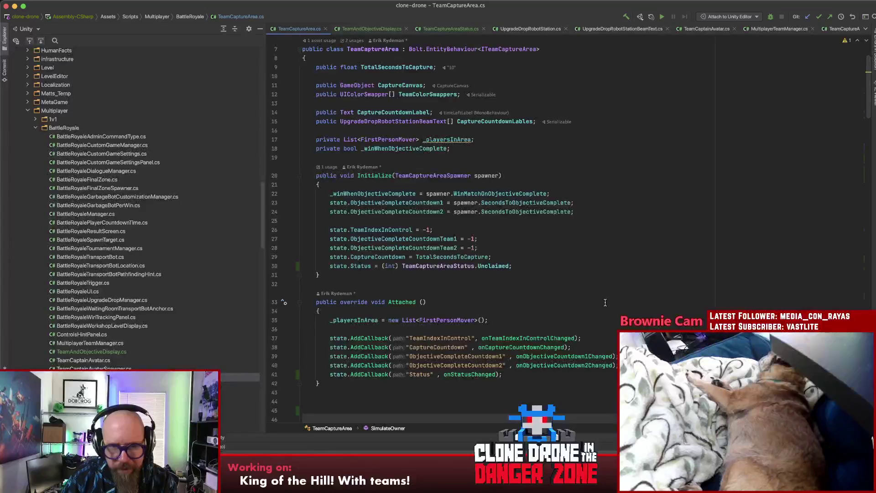
{"action": "scroll", "coordinate": [607, 303], "scroll_direction": "down", "scroll_amount": 5}
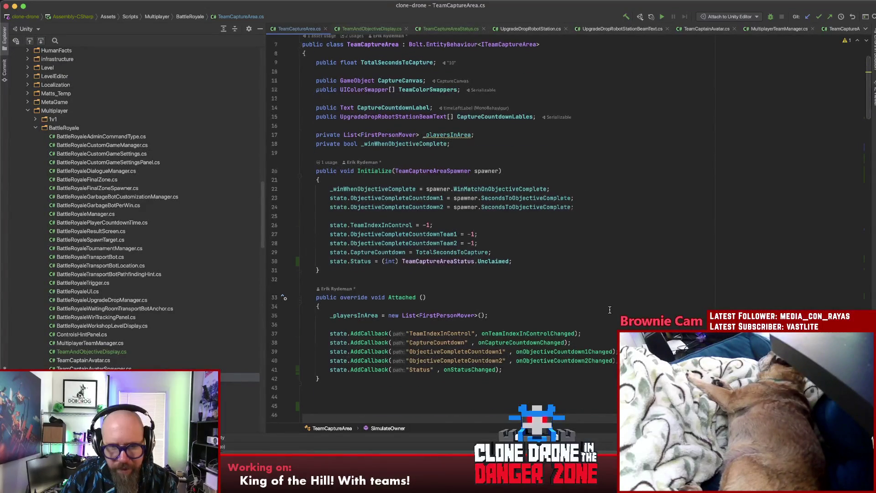
{"action": "scroll", "coordinate": [610, 310], "scroll_direction": "down", "scroll_amount": 8}
{"action": "scroll", "coordinate": [610, 311], "scroll_direction": "down", "scroll_amount": 14}
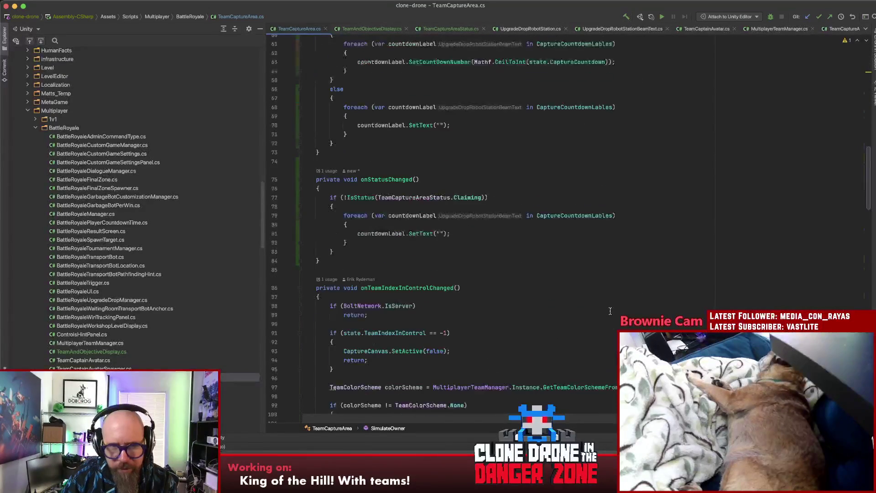